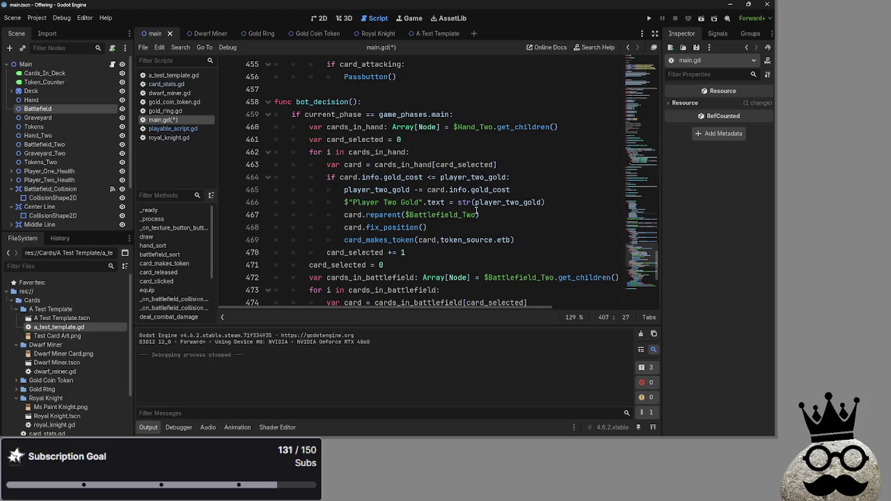
# Fold the attack-phase branch of bot_decision in main.gd.
pyautogui.moveTo(441, 192)
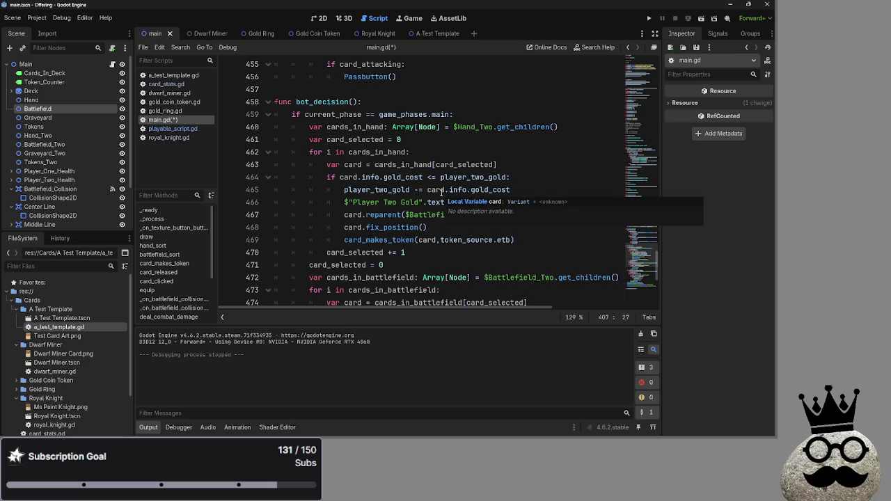
pyautogui.scroll(-1, 440, 192)
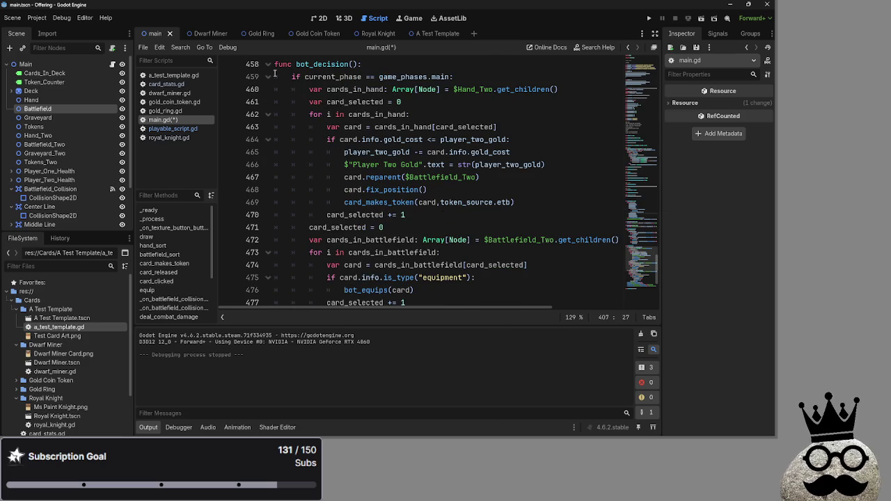
pyautogui.scroll(-1, 308, 121)
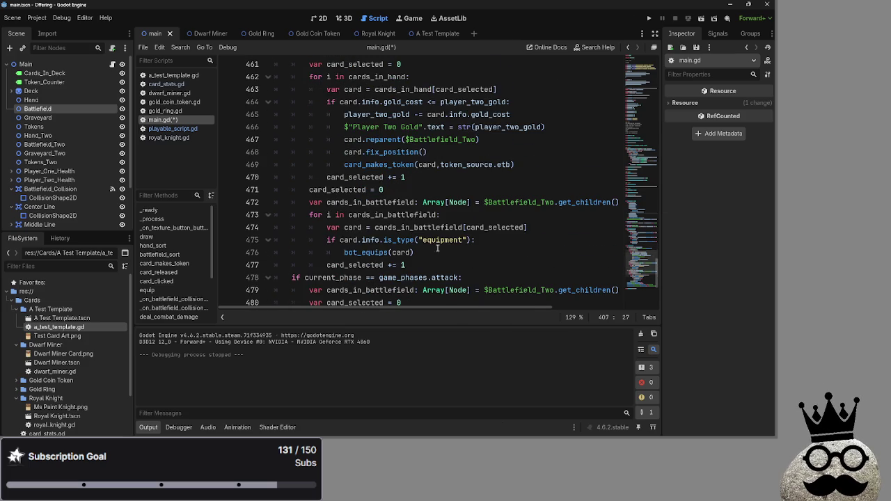
pyautogui.scroll(-5, 437, 248)
pyautogui.scroll(2, 437, 247)
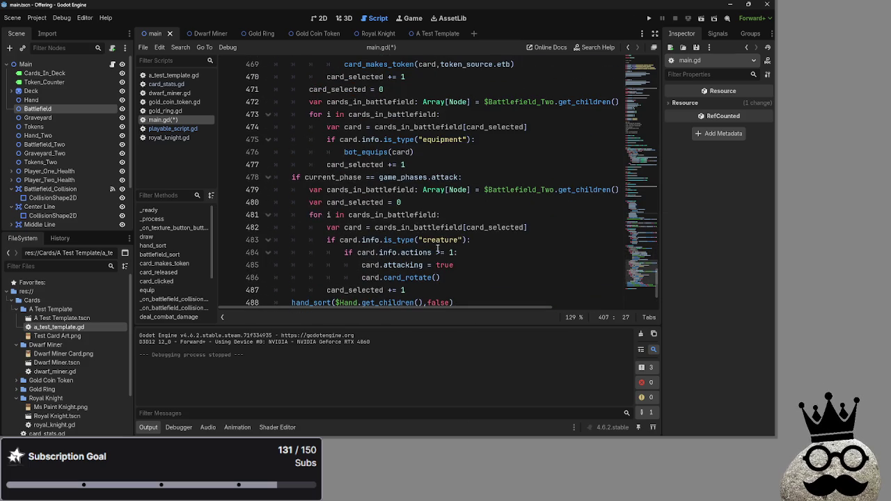
pyautogui.scroll(2, 349, 234)
pyautogui.scroll(-4, 361, 240)
pyautogui.scroll(5, 376, 243)
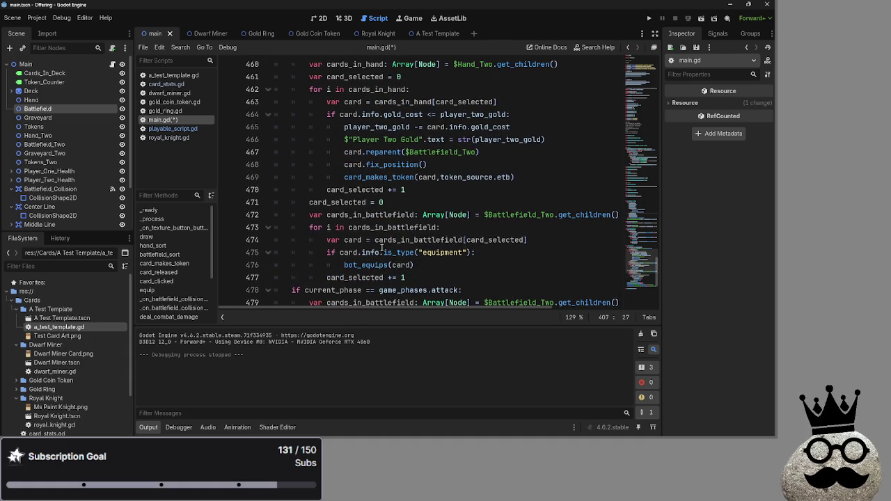
pyautogui.scroll(1, 383, 246)
pyautogui.scroll(-1, 382, 248)
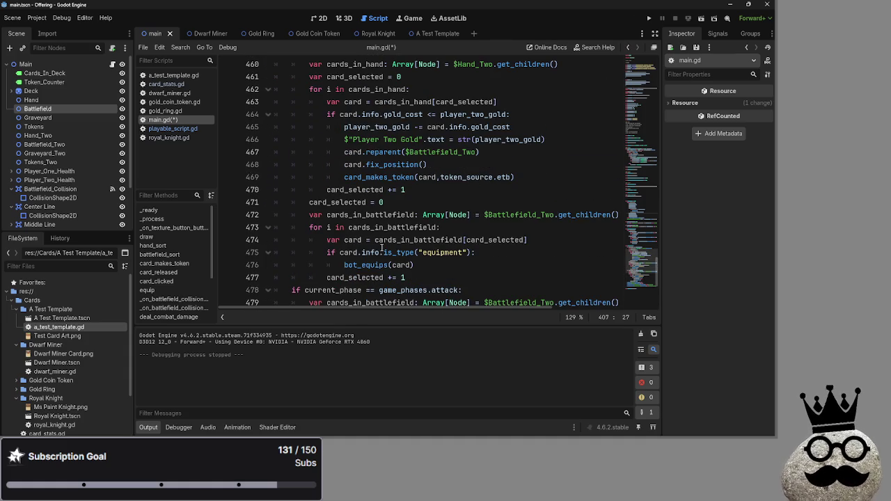
pyautogui.scroll(1, 381, 248)
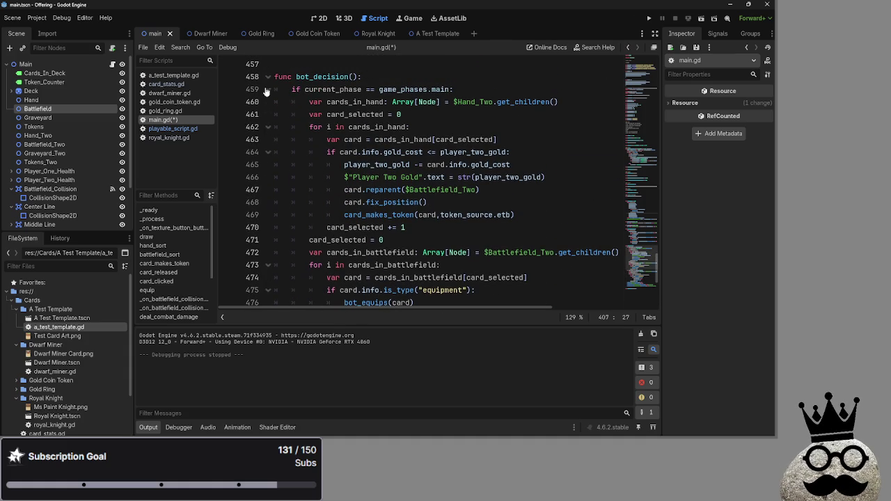
pyautogui.scroll(-2, 275, 182)
pyautogui.click(268, 260)
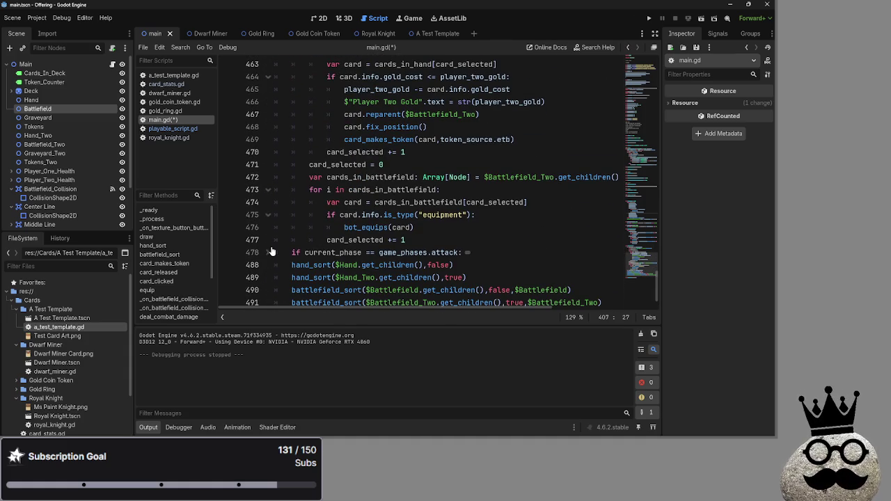
# Fold the main-phase branch of bot_decision and run the project to test the bot.
pyautogui.scroll(1, 385, 238)
pyautogui.scroll(1, 385, 239)
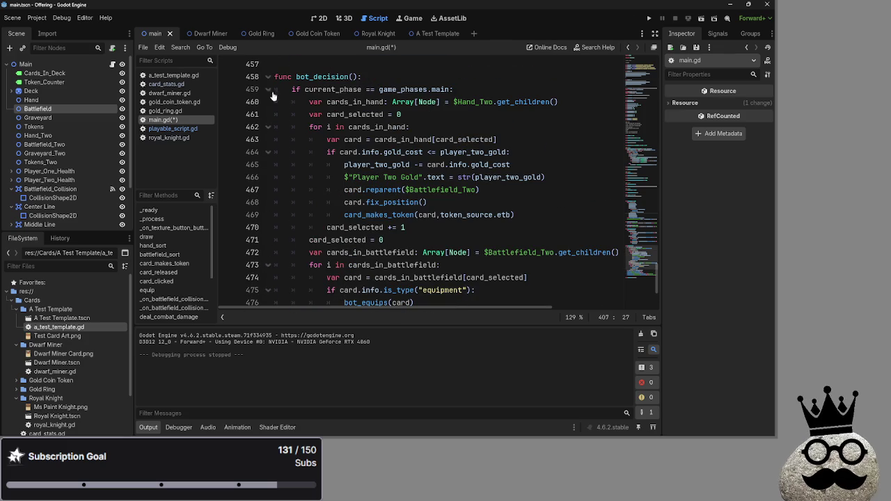
pyautogui.click(268, 89)
pyautogui.click(701, 18)
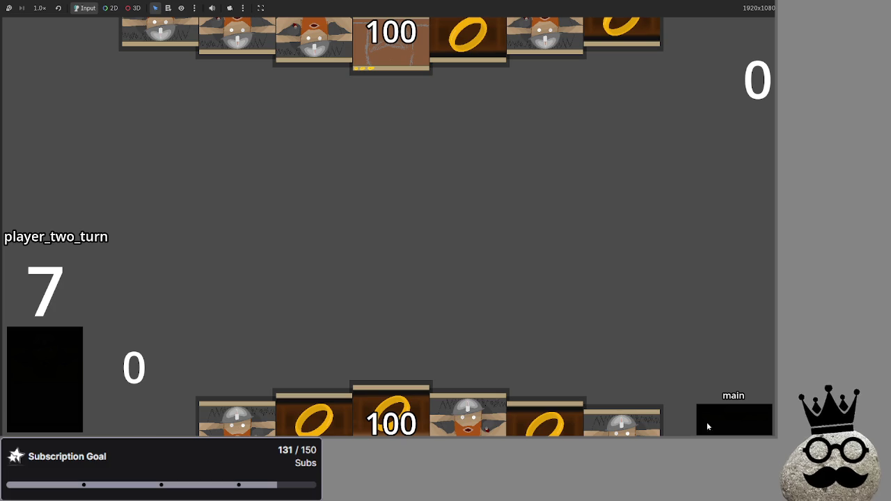
# Switch from the running card game back to main.gd in the script editor.
pyautogui.hotkey('alt', 'Tab')
pyautogui.scroll(10, 288, 184)
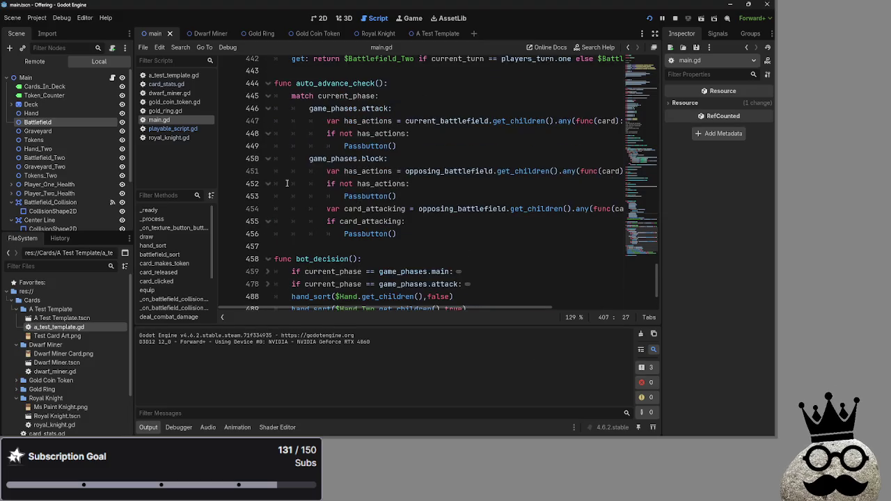
# Unfold and read Passbutton's draw and main phase branches, then fold them again.
pyautogui.scroll(1, 299, 202)
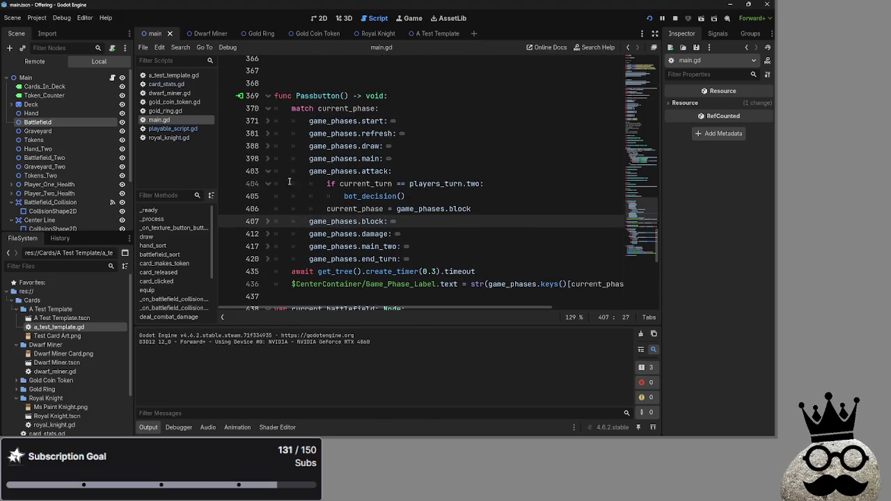
pyautogui.click(277, 146)
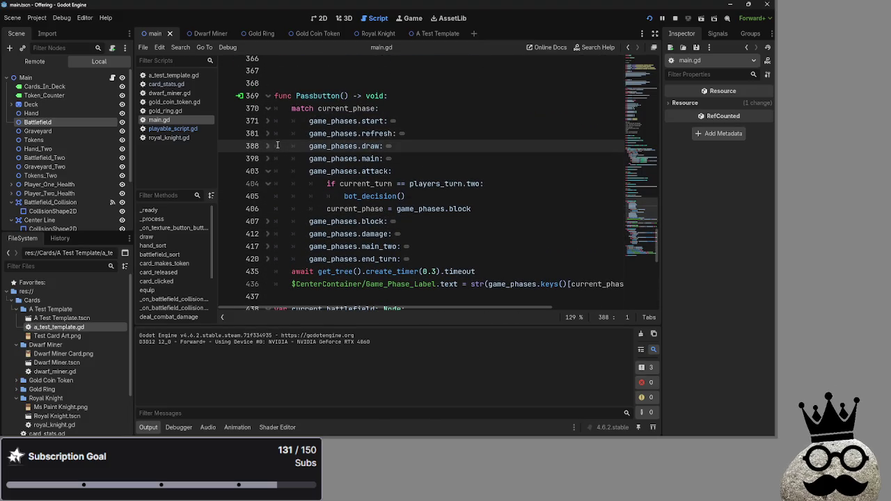
pyautogui.click(274, 146)
pyautogui.click(268, 146)
pyautogui.click(418, 136)
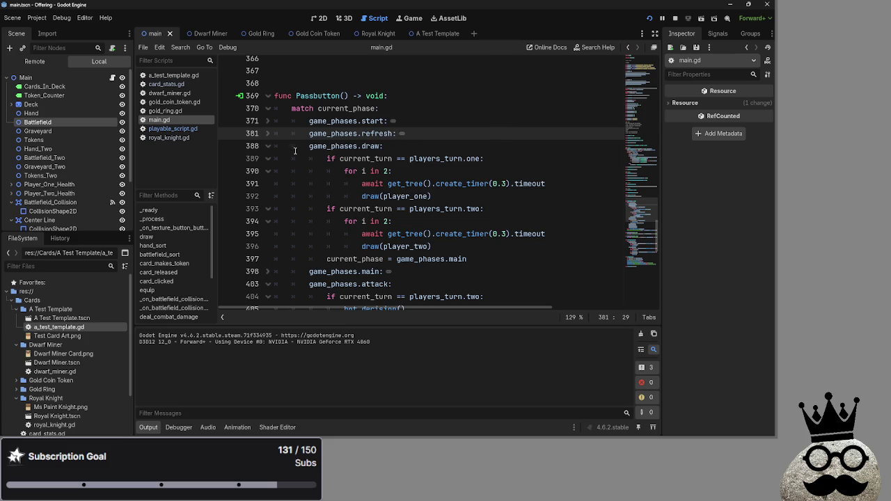
pyautogui.click(268, 146)
pyautogui.click(269, 159)
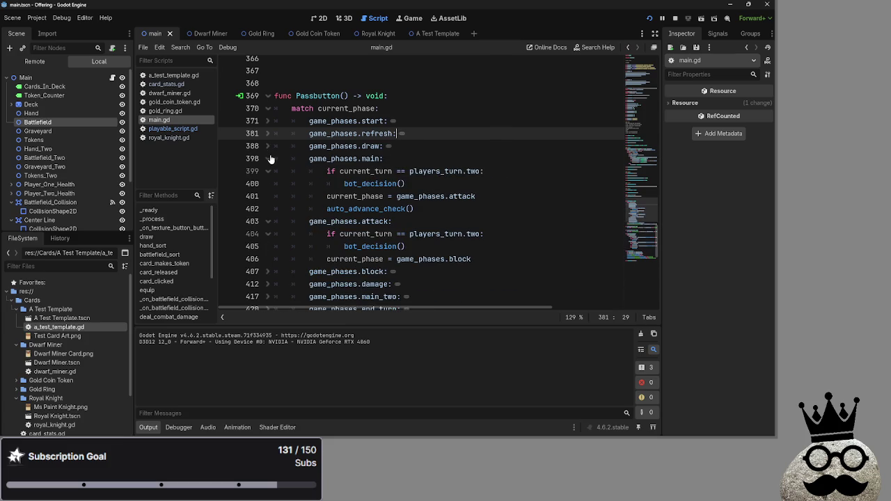
pyautogui.click(268, 158)
# Reopen the draw branch, add then remove a line after the switch to main, and fold it.
pyautogui.click(268, 146)
pyautogui.click(466, 246)
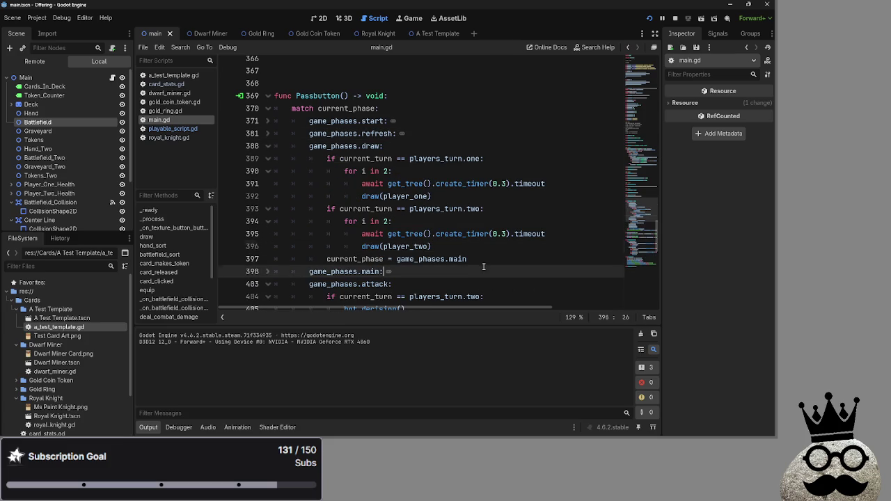
pyautogui.click(481, 259)
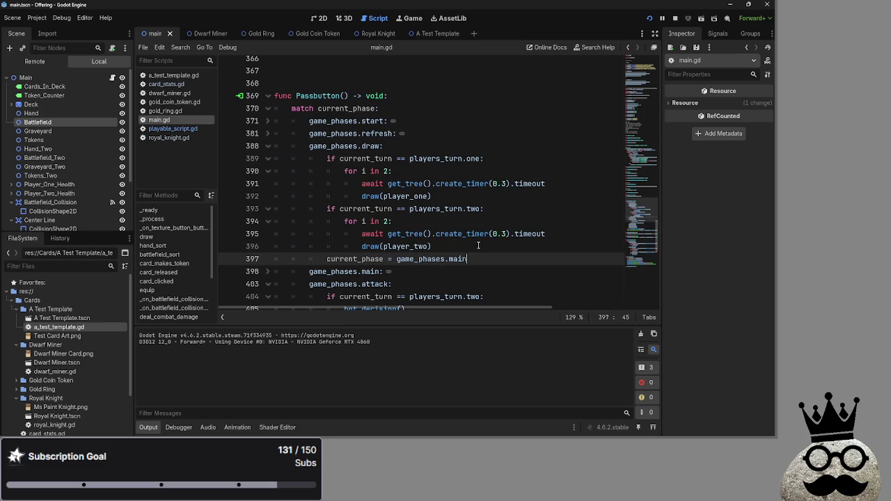
pyautogui.press('Return')
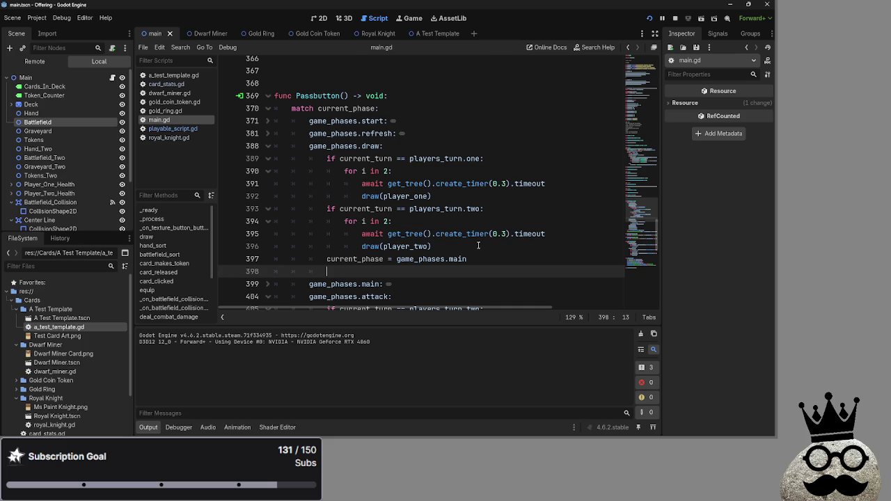
pyautogui.press('BackSpace')
pyautogui.press('BackSpace')
pyautogui.press('BackSpace')
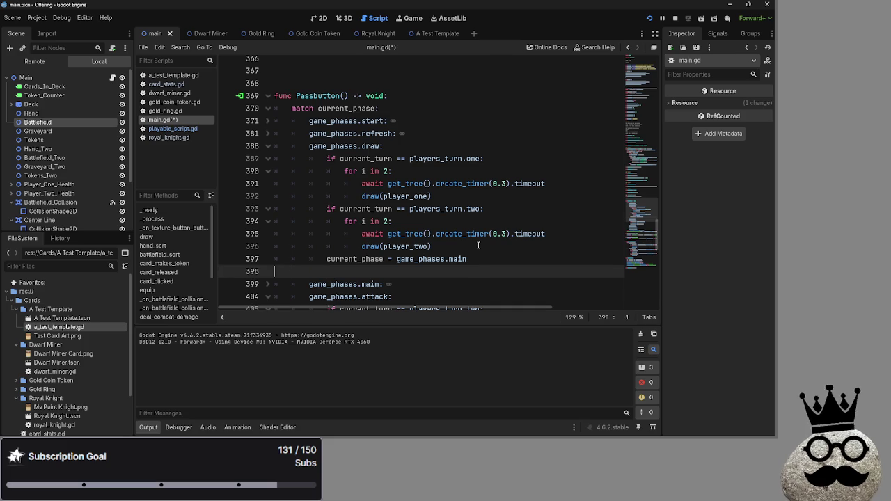
pyautogui.click(267, 145)
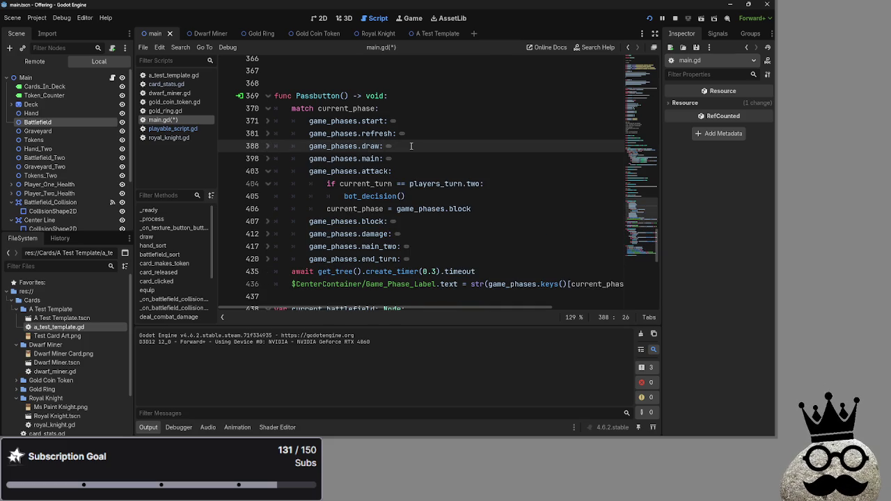
# Unfold and compare Passbutton's draw and main phase branches, leaving the draw branch open.
pyautogui.scroll(-5, 411, 146)
pyautogui.scroll(2, 411, 145)
pyautogui.scroll(3, 411, 145)
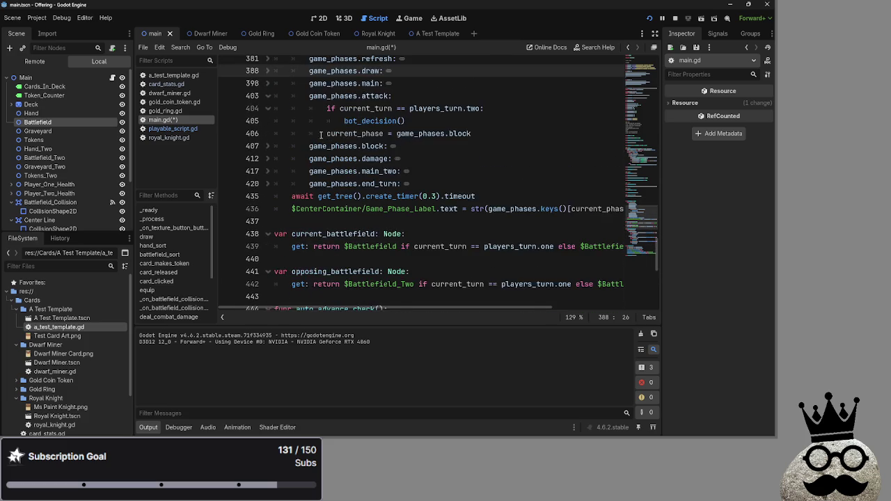
pyautogui.click(270, 110)
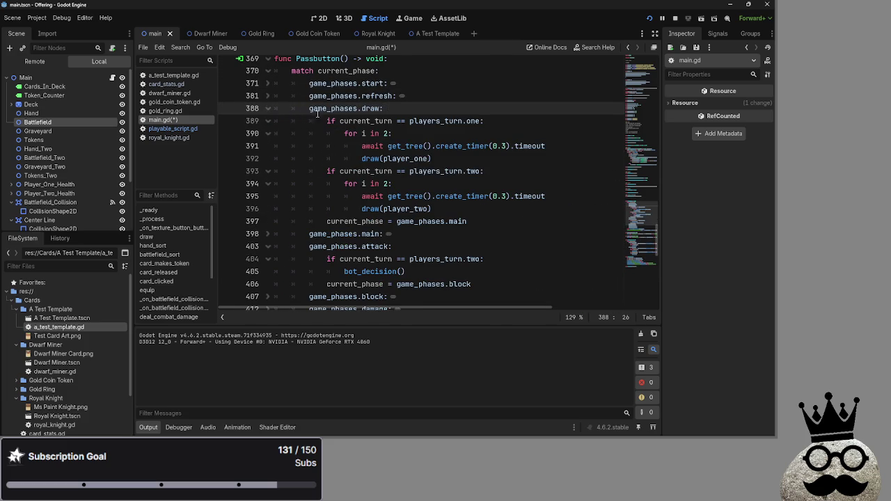
pyautogui.click(270, 110)
pyautogui.click(270, 121)
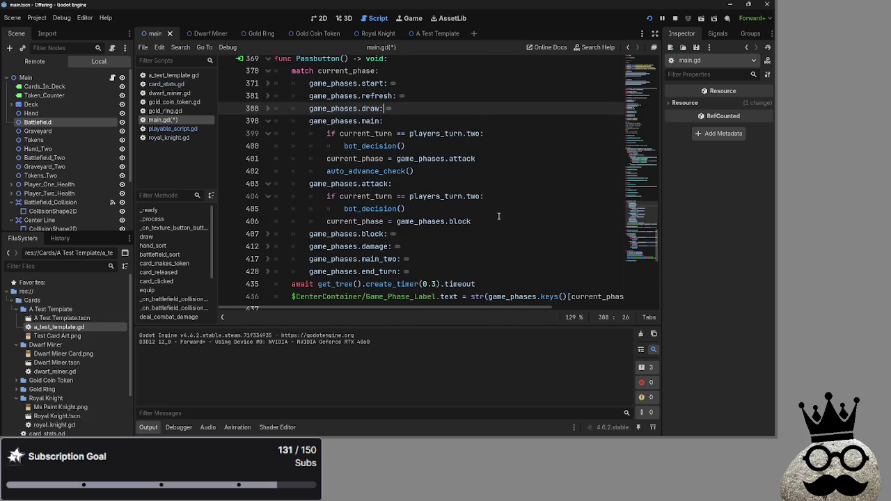
pyautogui.click(268, 121)
pyautogui.click(268, 109)
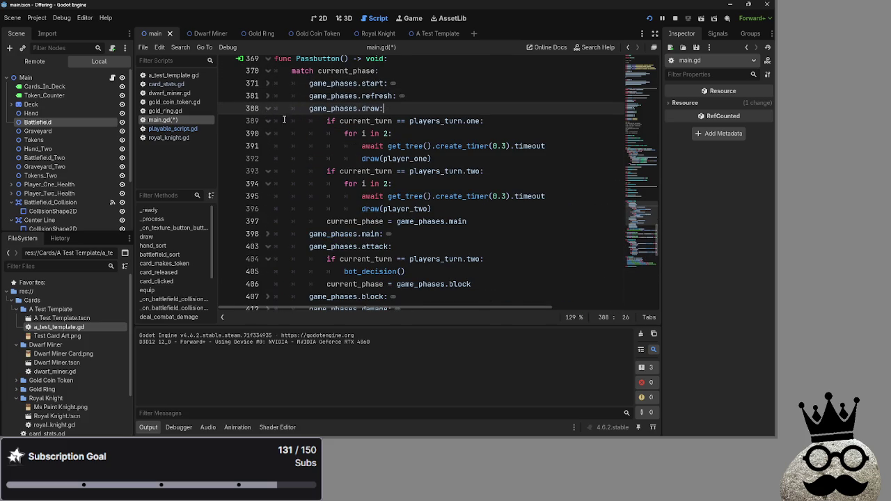
# Add a bot_decision() call right after current_phase = game_phases.main in the draw branch.
pyautogui.click(497, 223)
pyautogui.press('Return')
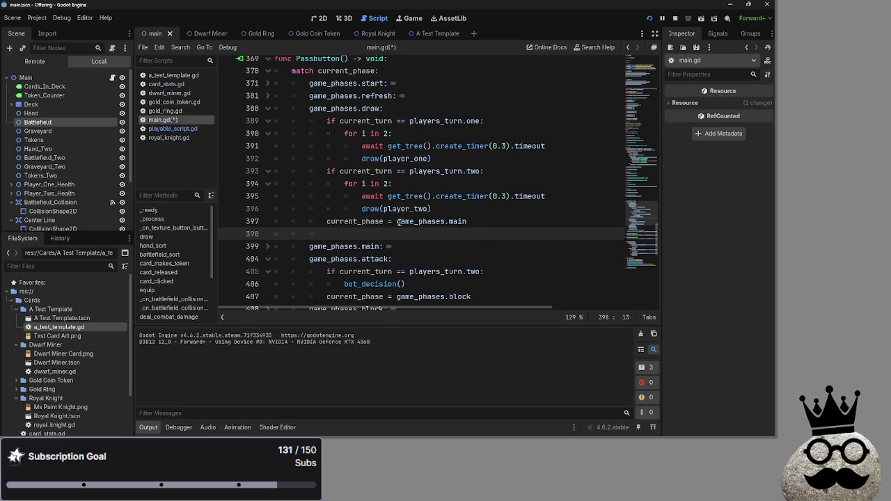
pyautogui.click(268, 246)
pyautogui.scroll(-2, 261, 222)
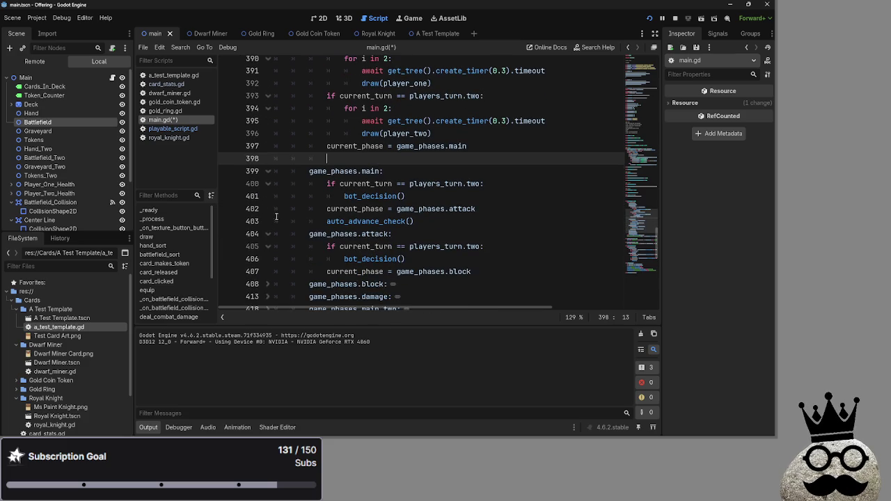
pyautogui.click(264, 171)
pyautogui.scroll(2, 461, 181)
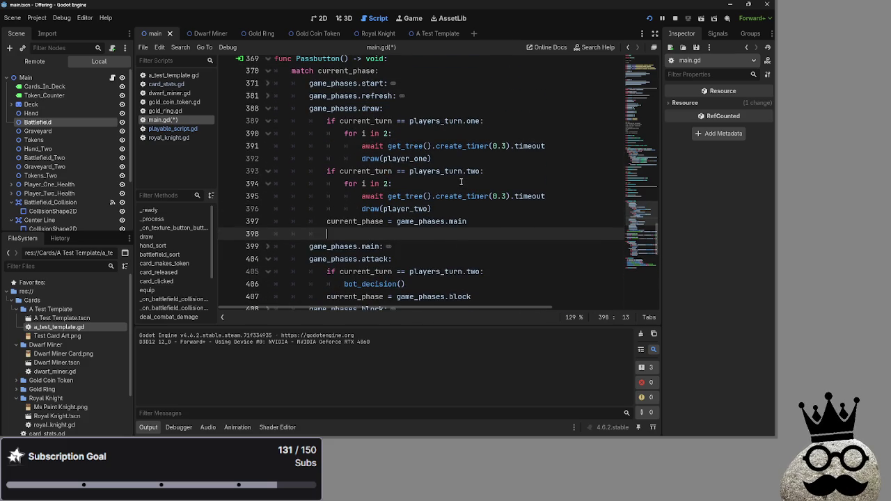
pyautogui.write('bot_decision()')
pyautogui.click(268, 246)
pyautogui.scroll(-2, 270, 174)
pyautogui.scroll(2, 268, 140)
pyautogui.scroll(-15, 356, 220)
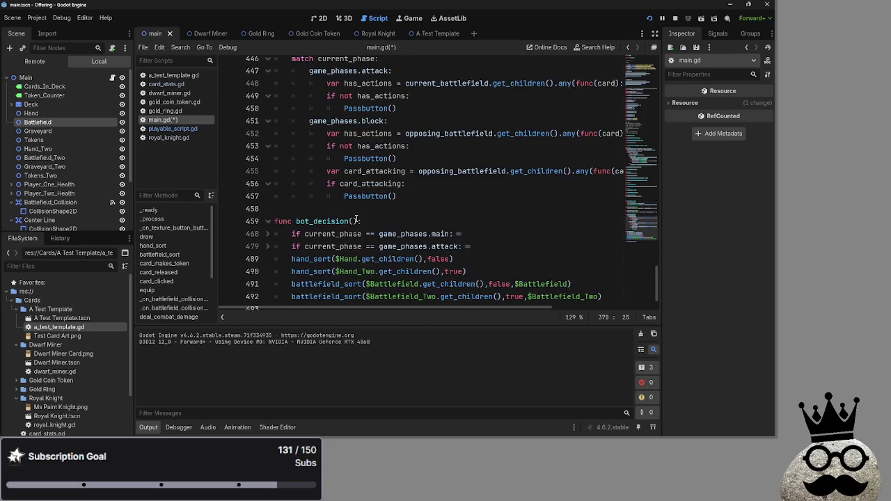
pyautogui.scroll(-1, 357, 220)
pyautogui.scroll(1, 300, 228)
pyautogui.scroll(-1, 300, 228)
pyautogui.click(269, 203)
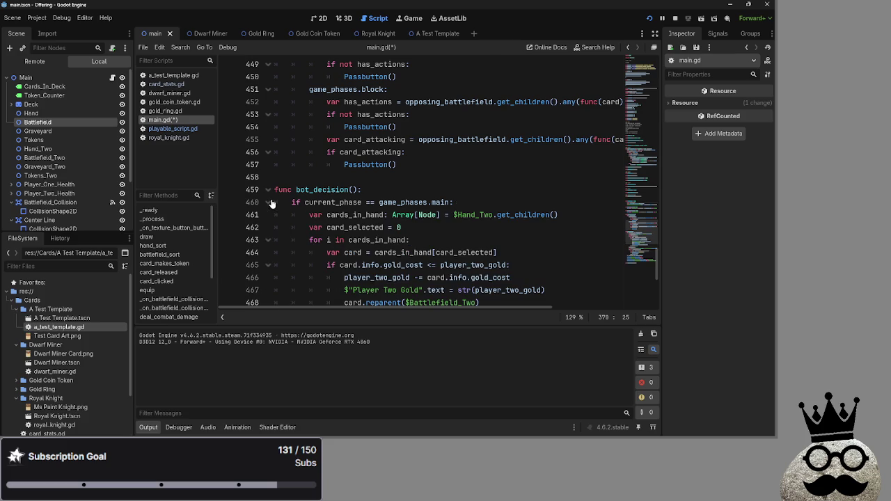
pyautogui.scroll(-5, 437, 230)
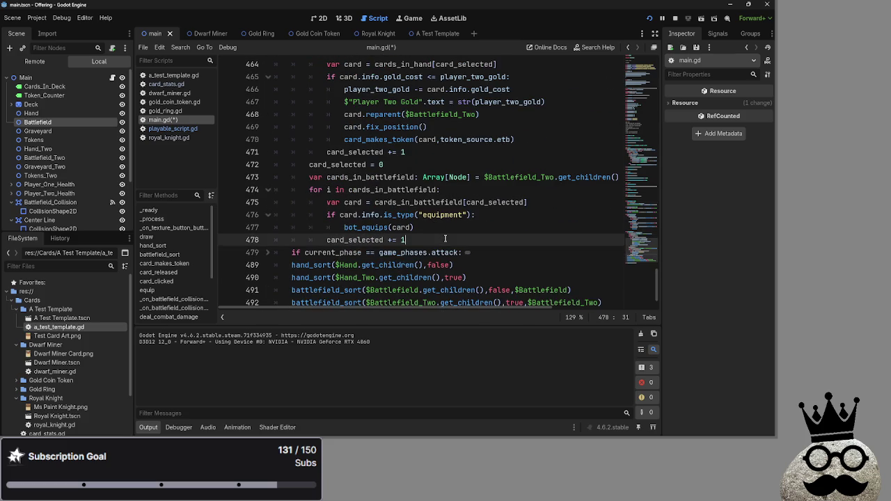
pyautogui.press('Return')
pyautogui.press('BackSpace')
pyautogui.scroll(2, 444, 238)
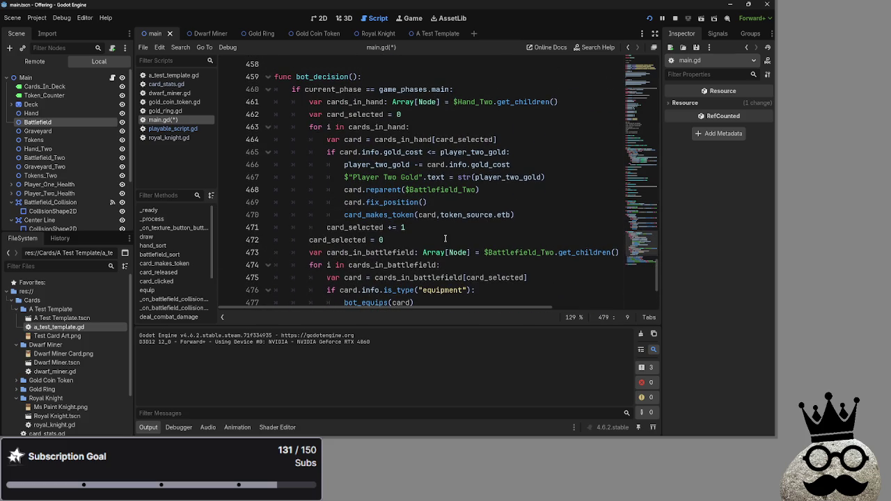
pyautogui.scroll(-3, 444, 239)
pyautogui.write('pas')
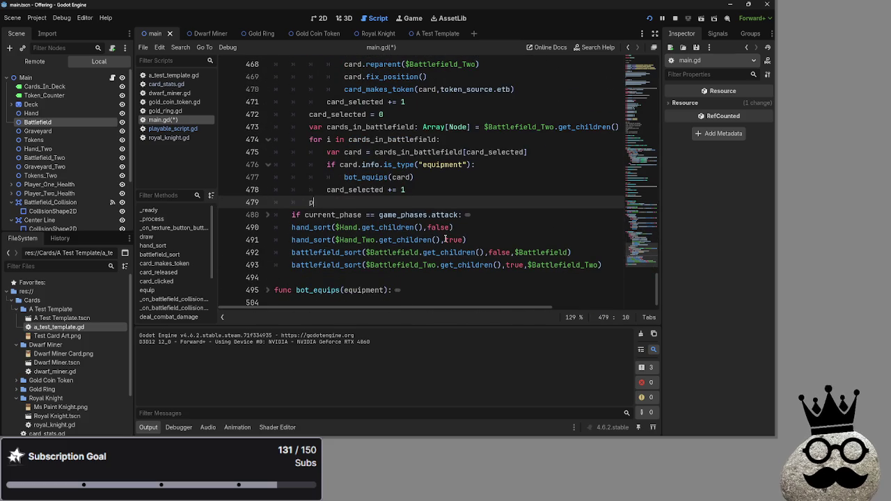
pyautogui.press('BackSpace')
pyautogui.press('BackSpace')
pyautogui.press('BackSpace')
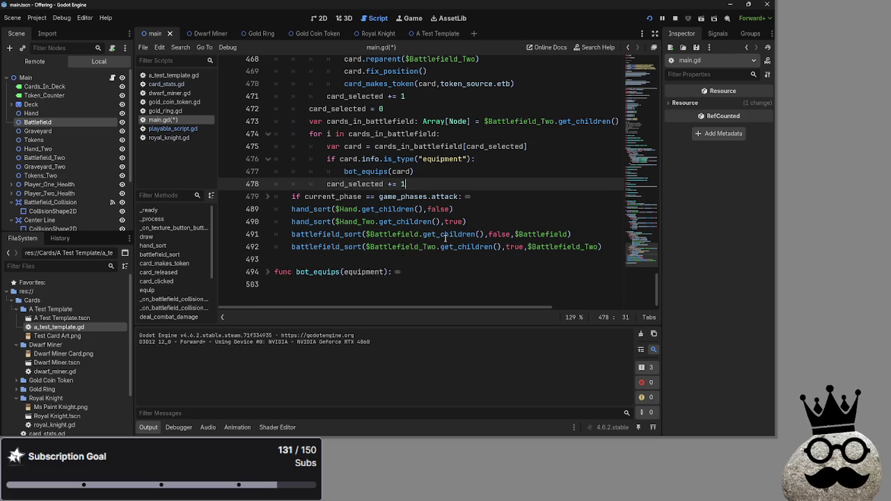
pyautogui.press('Down')
pyautogui.press('End')
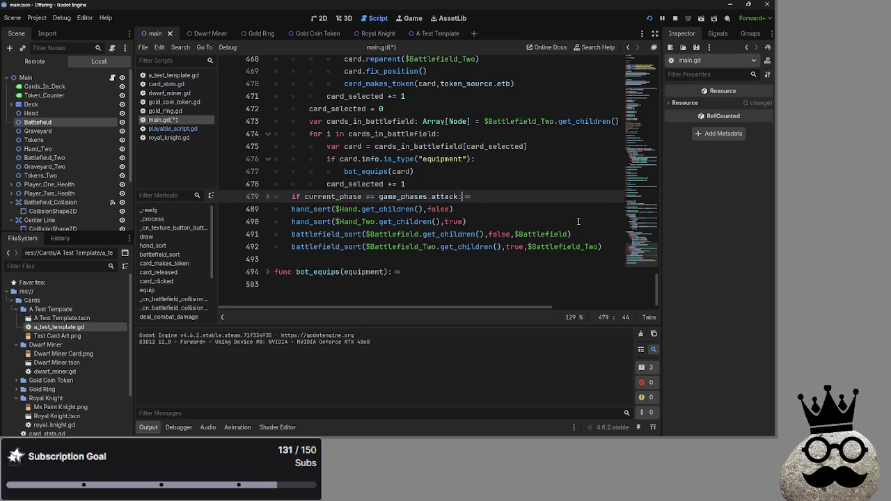
pyautogui.scroll(8, 566, 210)
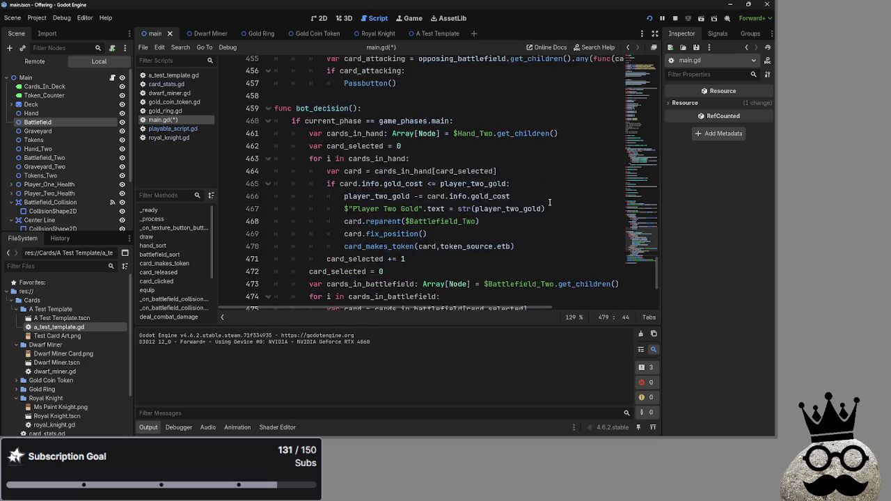
pyautogui.scroll(-8, 535, 227)
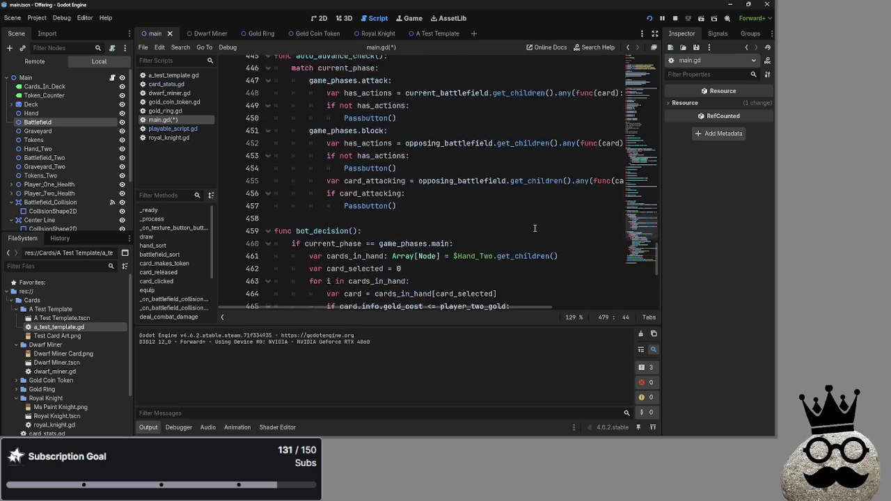
pyautogui.click(515, 203)
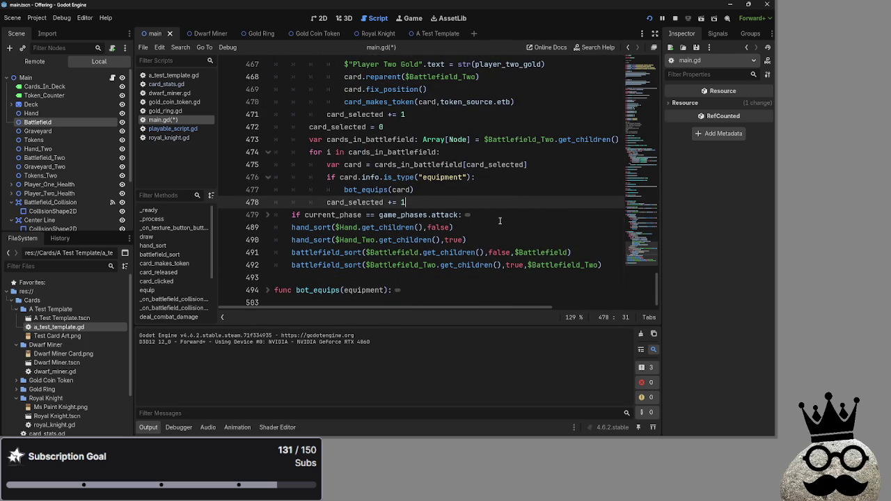
pyautogui.click(500, 218)
pyautogui.scroll(3, 380, 220)
pyautogui.scroll(10, 376, 220)
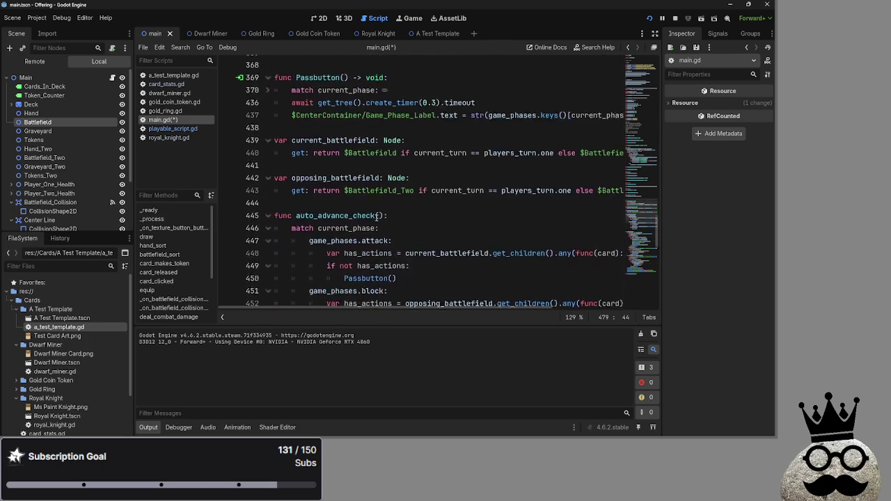
# Unfold Passbutton's match block and fold its start, refresh, draw and main branches.
pyautogui.scroll(-3, 257, 202)
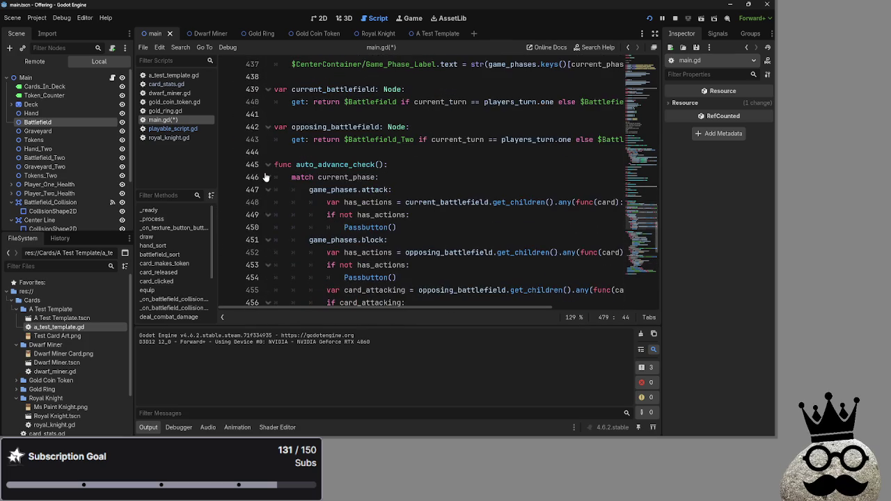
pyautogui.scroll(3, 263, 193)
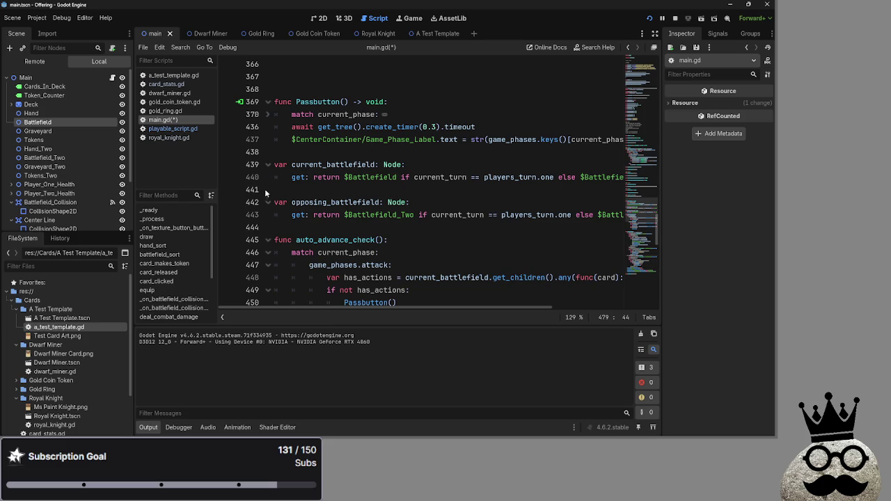
pyautogui.click(268, 114)
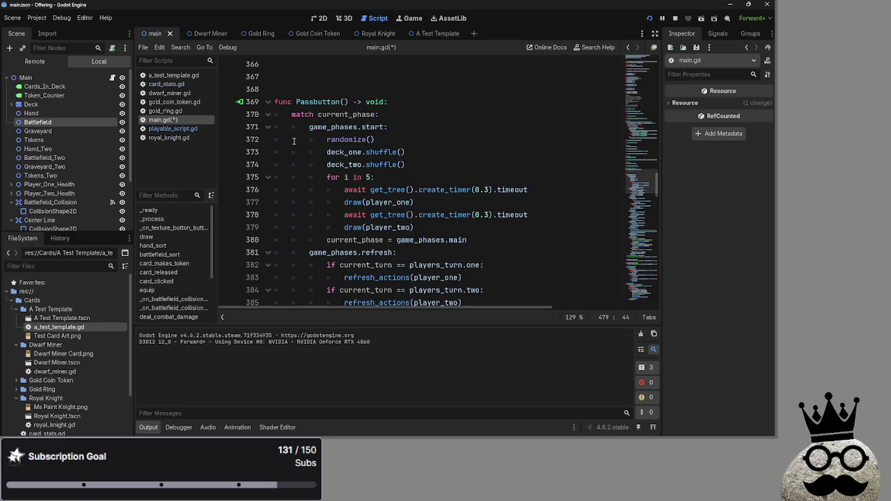
pyautogui.click(268, 127)
pyautogui.click(267, 140)
pyautogui.click(268, 152)
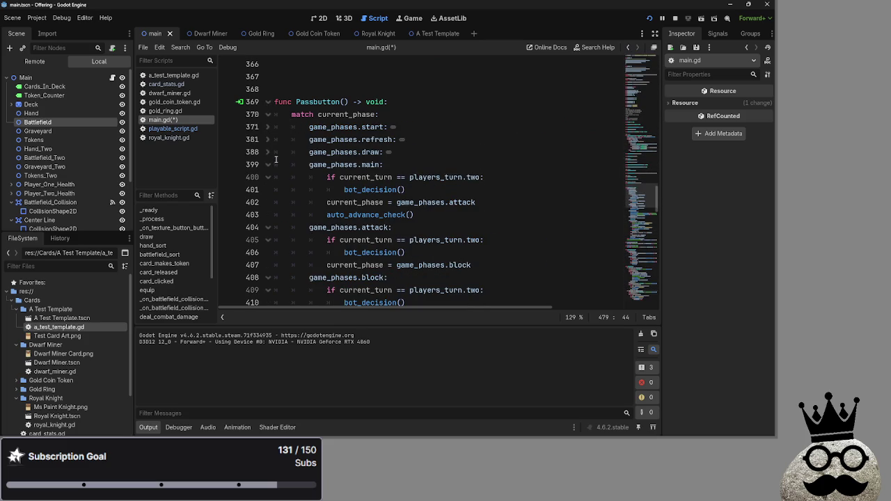
pyautogui.click(275, 164)
pyautogui.click(268, 164)
# Check the attack branch's bot_decision and transition lines, then fold the attack branch.
pyautogui.click(411, 202)
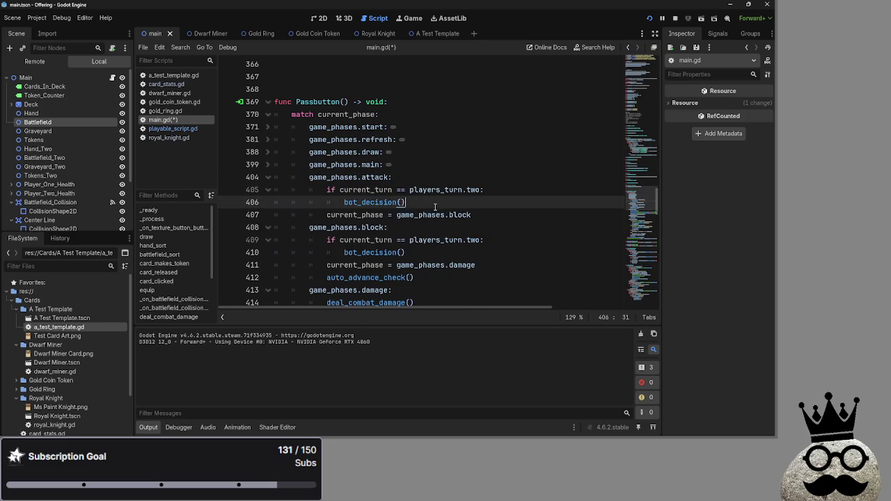
pyautogui.click(473, 215)
pyautogui.scroll(-1, 306, 203)
pyautogui.click(437, 227)
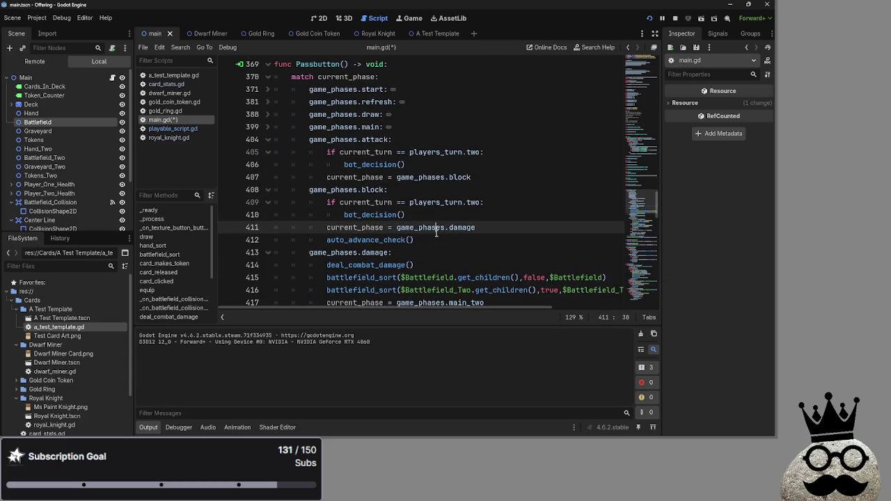
pyautogui.click(434, 240)
pyautogui.click(265, 141)
# Fold the block, damage, main_two and end_turn phase branches.
pyautogui.scroll(-6, 401, 181)
pyautogui.scroll(-5, 402, 181)
pyautogui.scroll(10, 402, 181)
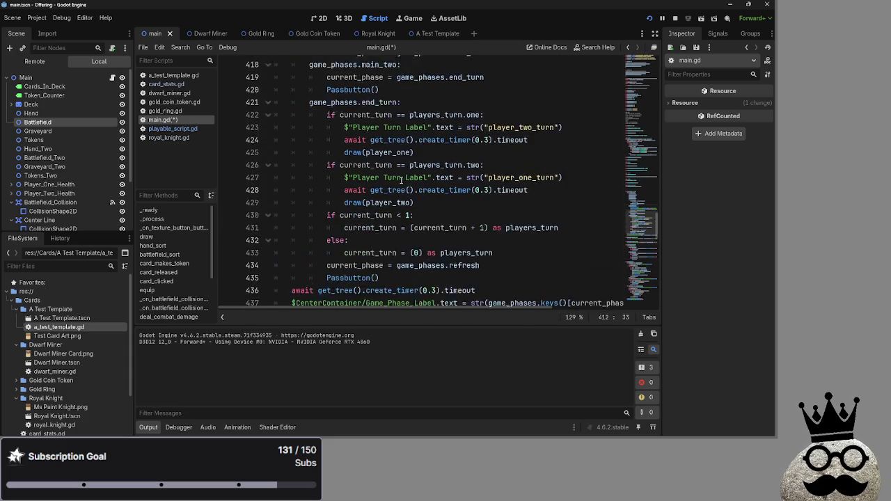
pyautogui.scroll(1, 402, 179)
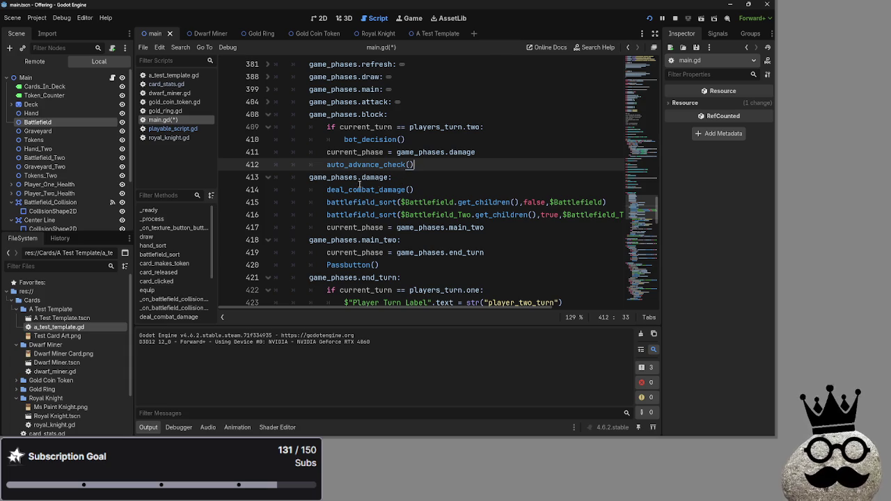
pyautogui.scroll(1, 378, 183)
pyautogui.click(269, 152)
pyautogui.click(269, 165)
pyautogui.click(270, 167)
pyautogui.click(270, 167)
pyautogui.click(269, 177)
pyautogui.click(268, 189)
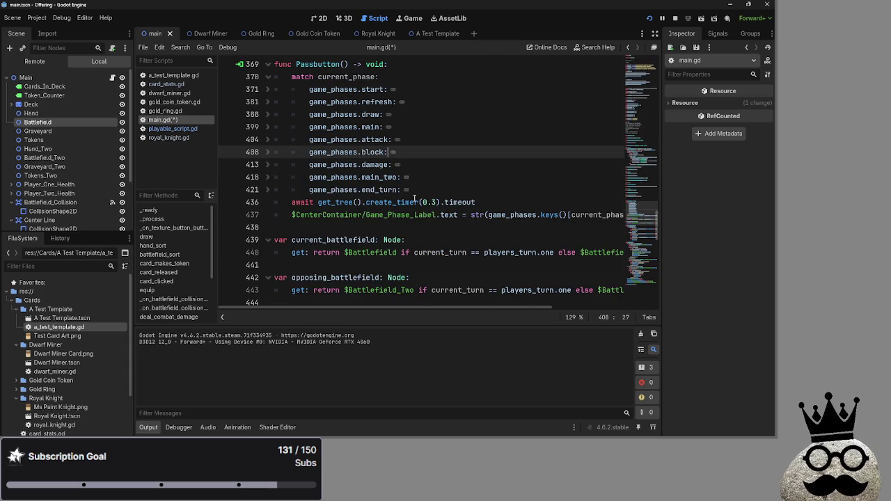
pyautogui.click(417, 190)
pyautogui.scroll(-5, 481, 191)
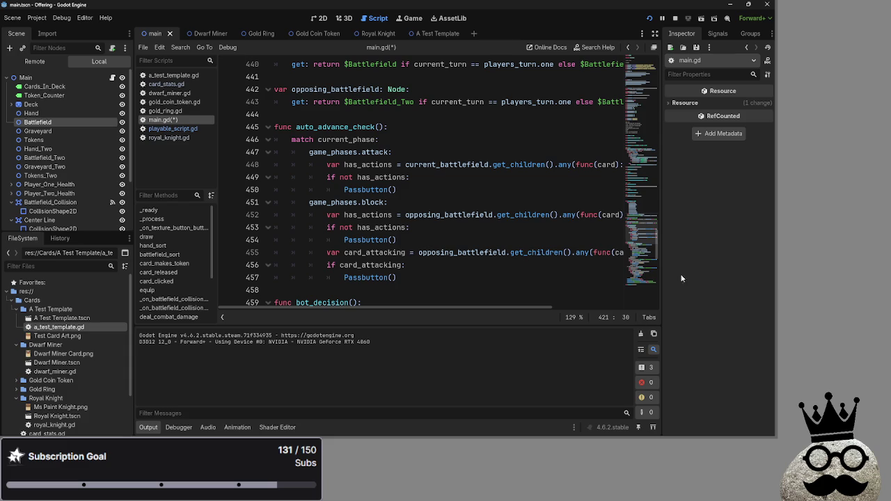
# Inspect the auto_advance_check header and the Passbutton() calls in its attack and block branches.
pyautogui.click(412, 195)
pyautogui.press('Down')
pyautogui.press('Up')
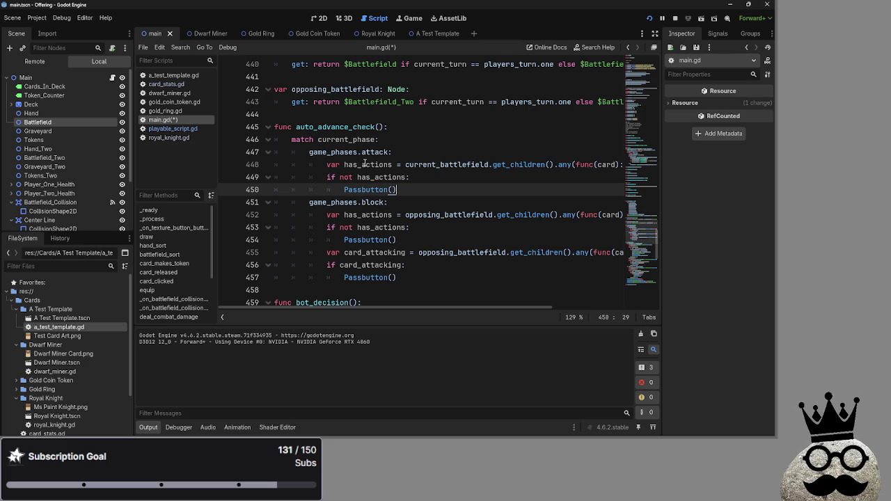
pyautogui.click(376, 115)
pyautogui.press('Down')
pyautogui.press('Down')
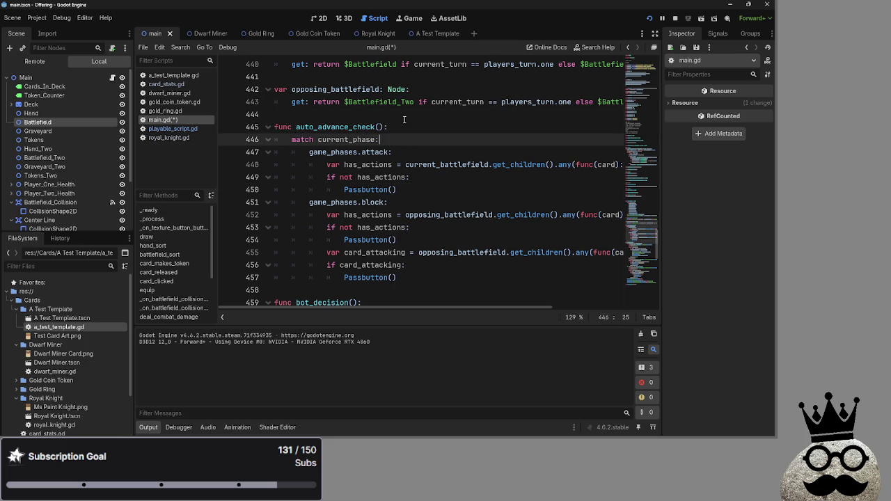
pyautogui.click(407, 118)
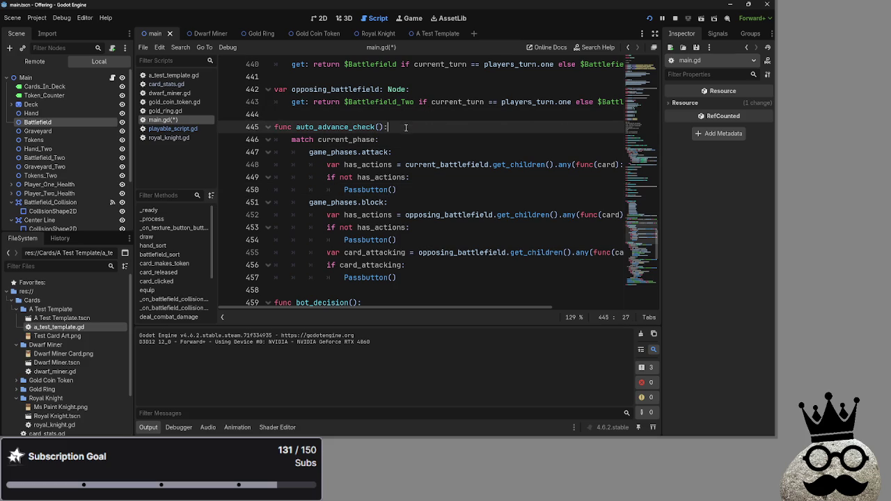
pyautogui.moveTo(406, 117); pyautogui.dragTo(405, 131)
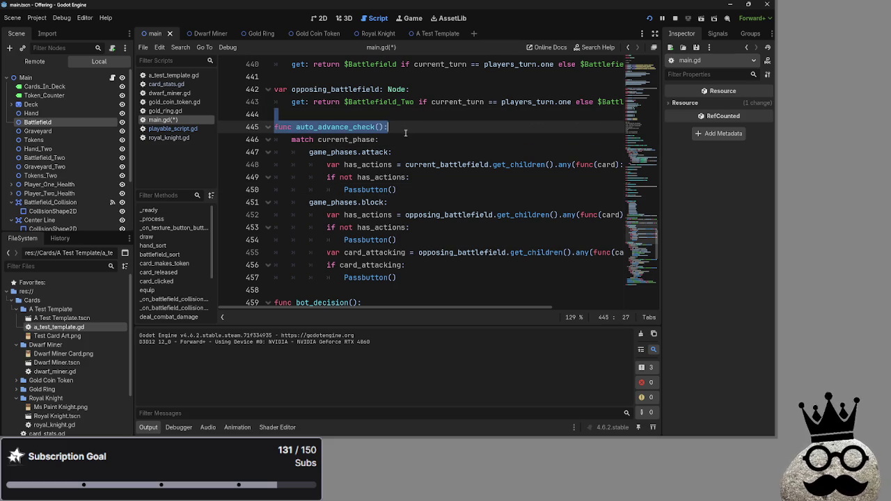
pyautogui.click(406, 142)
pyautogui.click(418, 153)
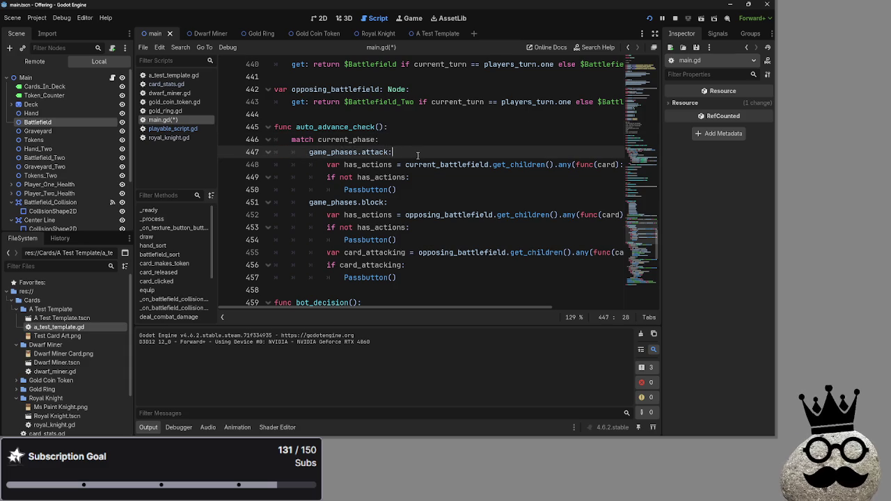
# Scroll through main.gd, briefly viewing the 2D scene before returning to the script.
pyautogui.scroll(-2, 418, 155)
pyautogui.scroll(4, 418, 155)
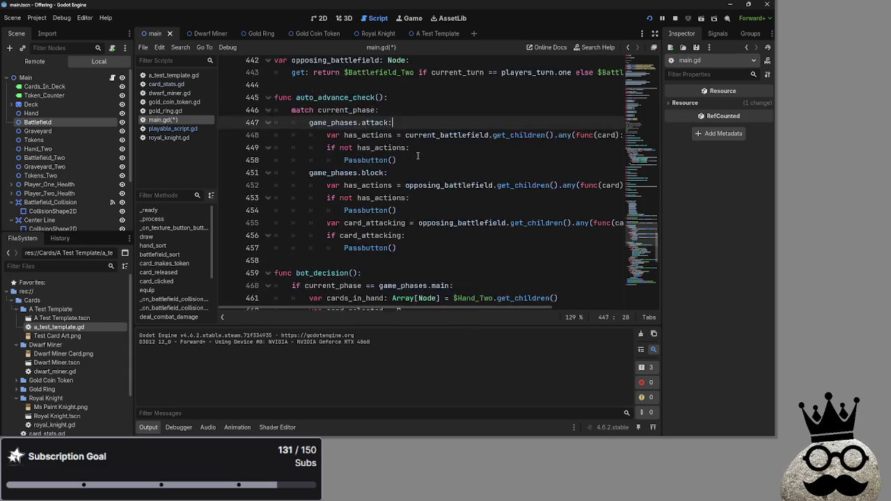
pyautogui.scroll(-1, 418, 154)
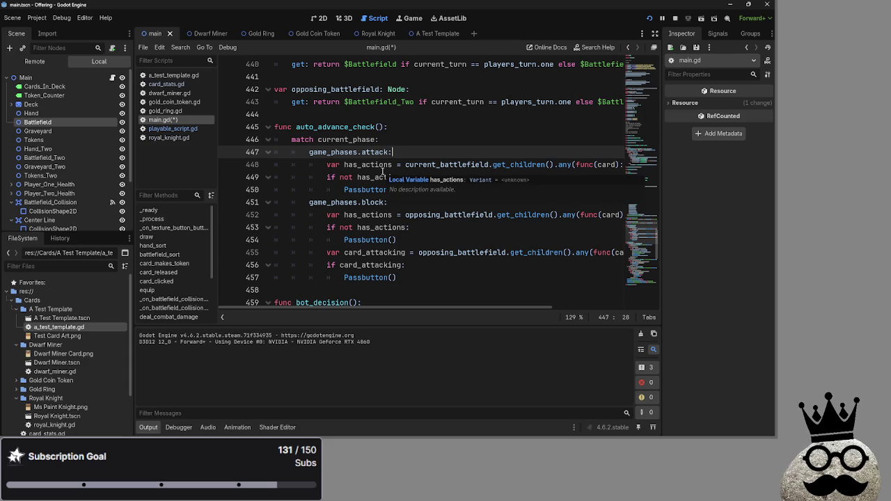
pyautogui.scroll(2, 382, 170)
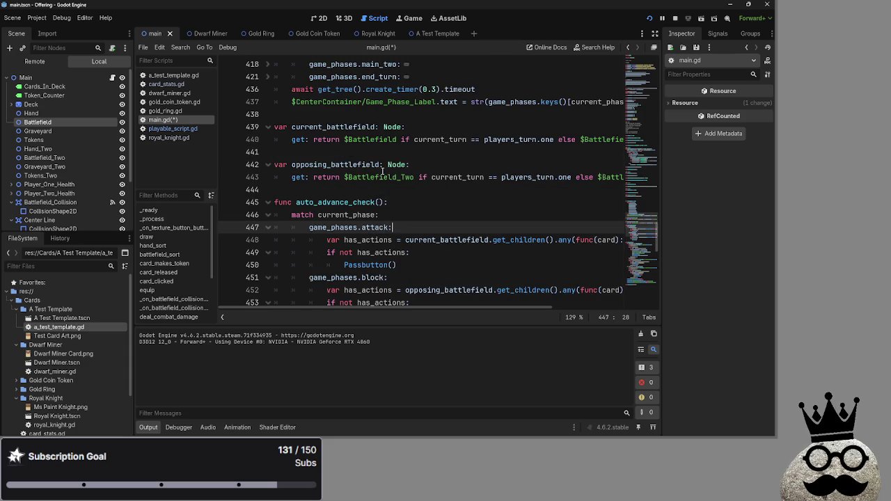
pyautogui.scroll(-3, 382, 170)
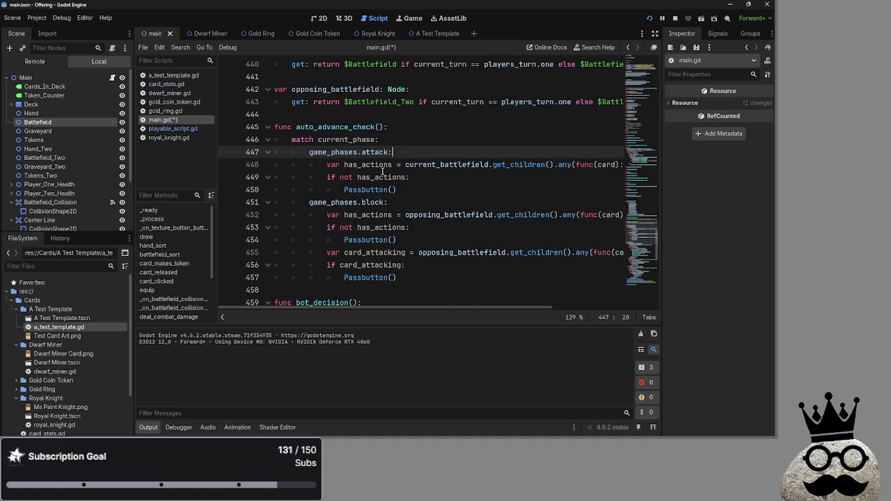
pyautogui.scroll(2, 382, 170)
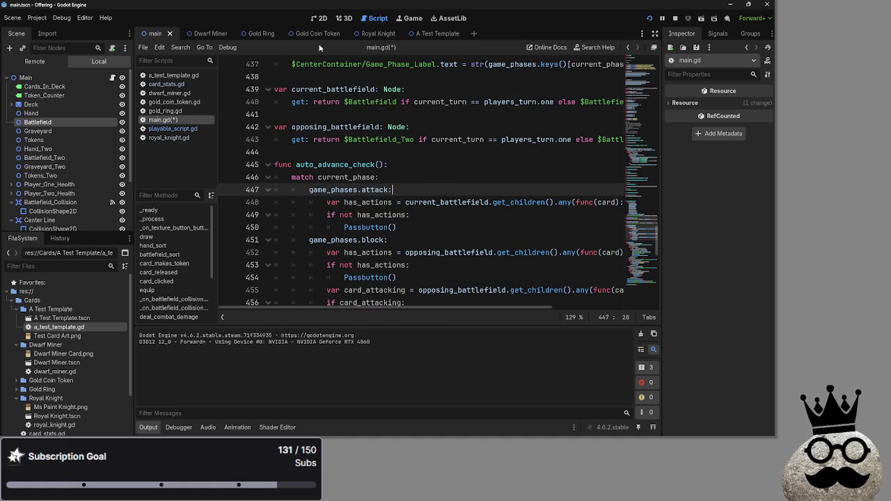
pyautogui.click(321, 19)
pyautogui.click(378, 20)
pyautogui.scroll(-3, 413, 177)
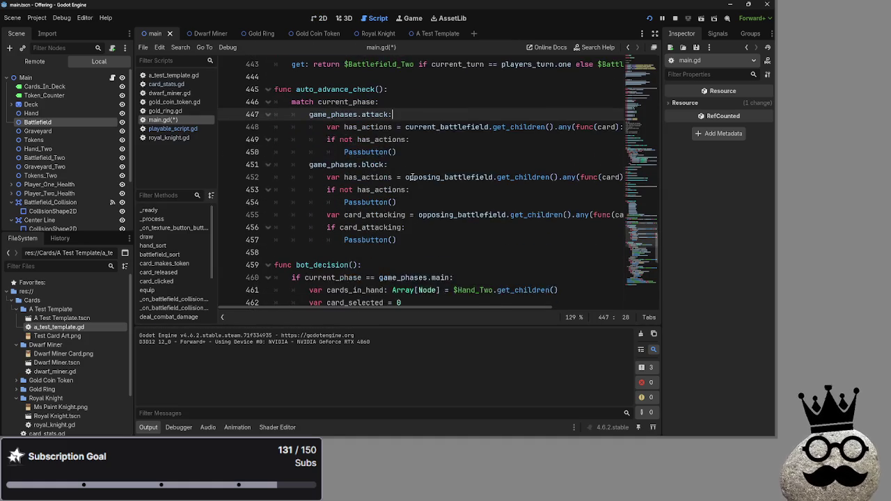
pyautogui.scroll(1, 413, 176)
pyautogui.scroll(1, 412, 177)
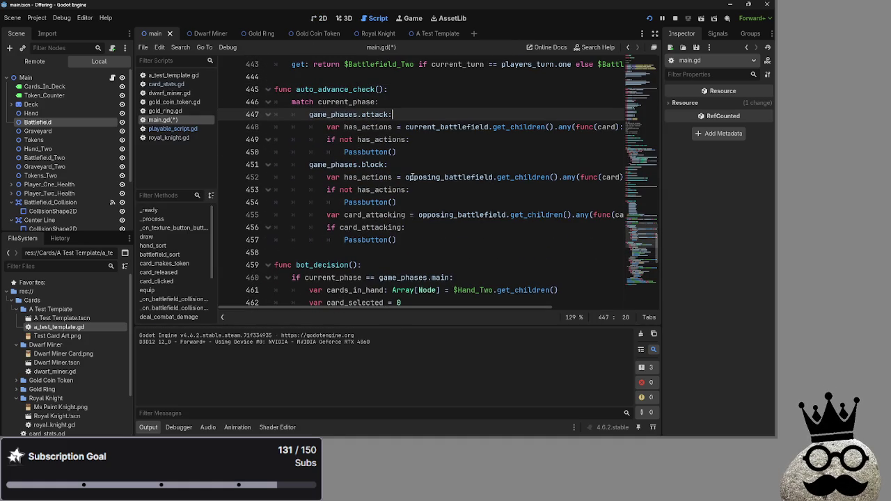
pyautogui.scroll(-4, 413, 177)
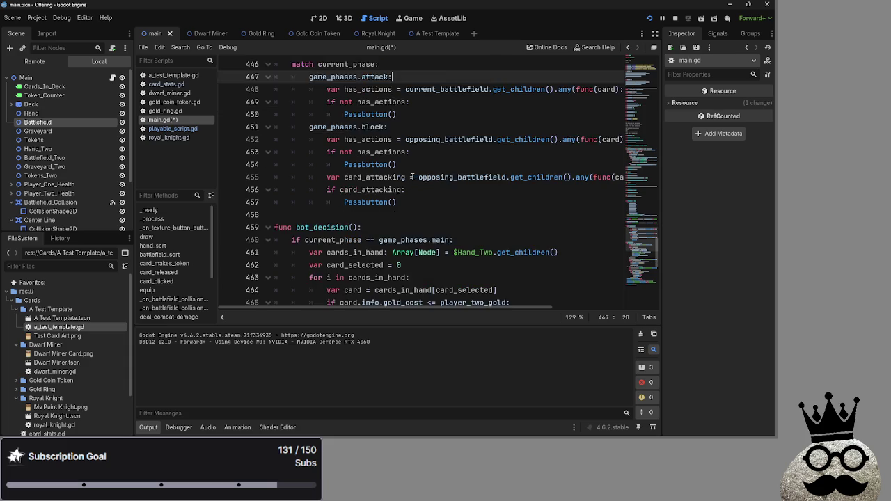
pyautogui.scroll(-1, 413, 177)
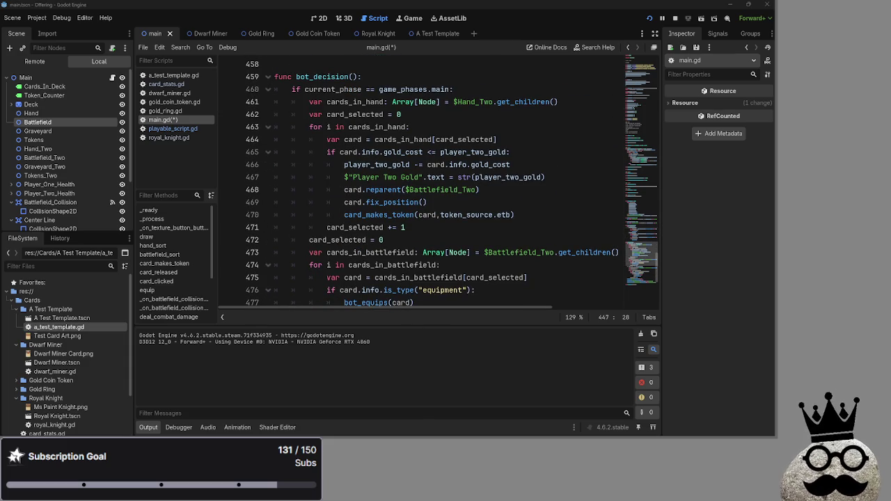
# Review bot_decision's card_selected lines and hand-card loop, folding and unfolding it.
pyautogui.click(447, 239)
pyautogui.click(447, 231)
pyautogui.click(446, 245)
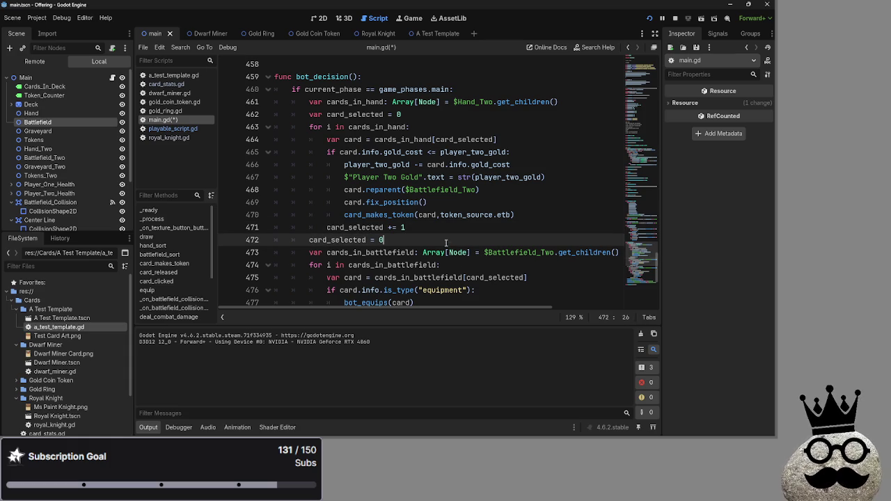
pyautogui.click(445, 230)
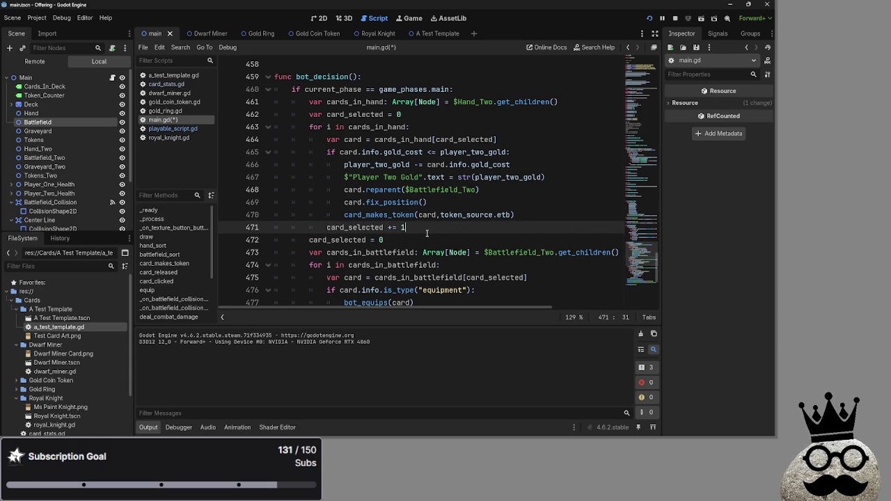
pyautogui.click(267, 126)
pyautogui.click(263, 139)
pyautogui.click(267, 127)
pyautogui.click(439, 138)
pyautogui.scroll(3, 436, 171)
pyautogui.click(431, 177)
pyautogui.scroll(3, 431, 179)
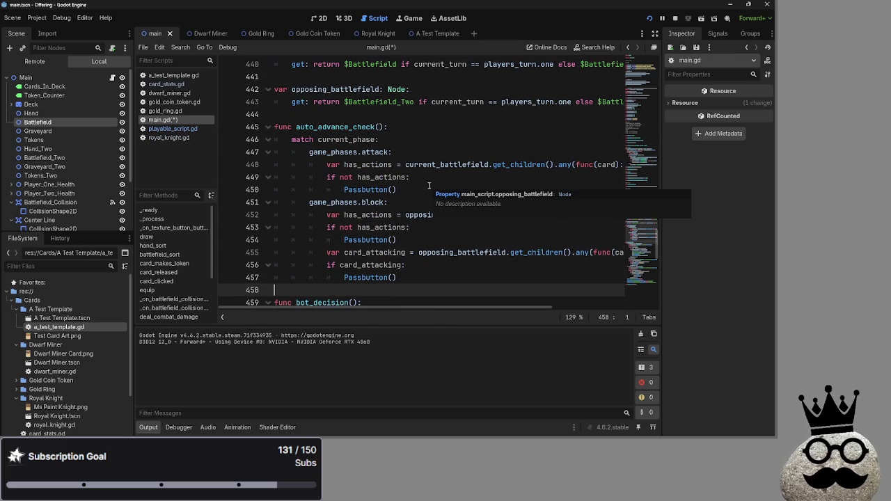
pyautogui.click(411, 141)
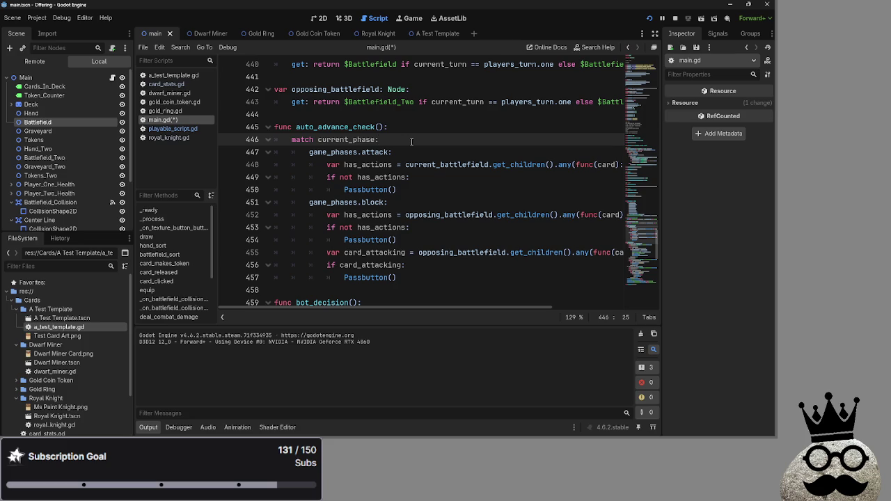
pyautogui.scroll(-4, 412, 142)
pyautogui.click(376, 139)
pyautogui.scroll(-8, 385, 163)
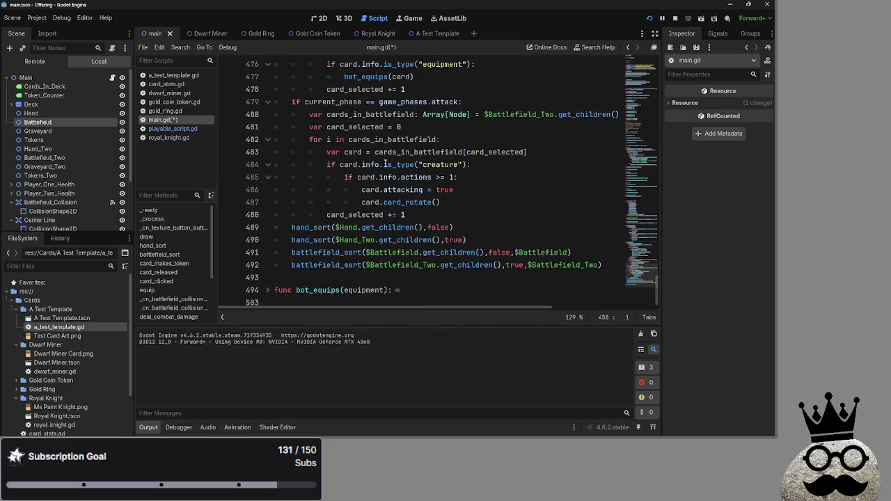
pyautogui.scroll(8, 381, 172)
pyautogui.scroll(-4, 453, 202)
pyautogui.scroll(-1, 453, 202)
# Insert Passbutton() after the equipment loop, then delete that misplaced call.
pyautogui.click(449, 203)
pyautogui.press('Return')
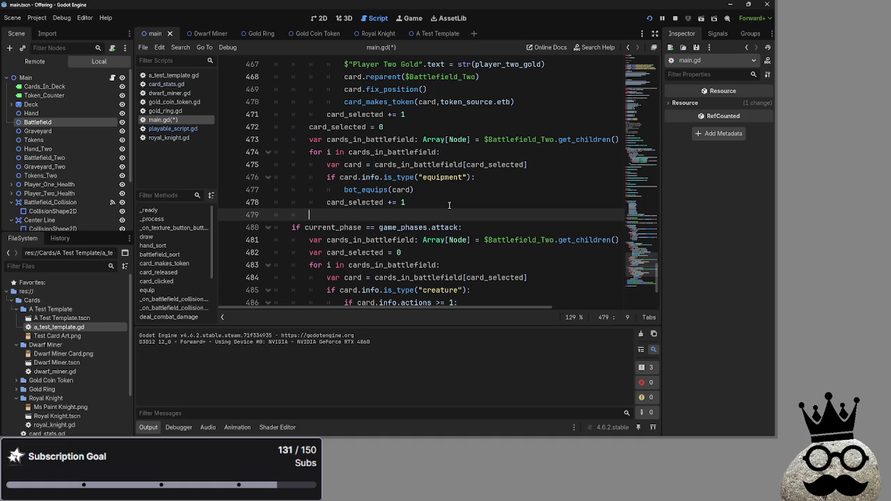
pyautogui.write('pa')
pyautogui.write('ssbutto')
pyautogui.press('Return')
pyautogui.scroll(-3, 449, 205)
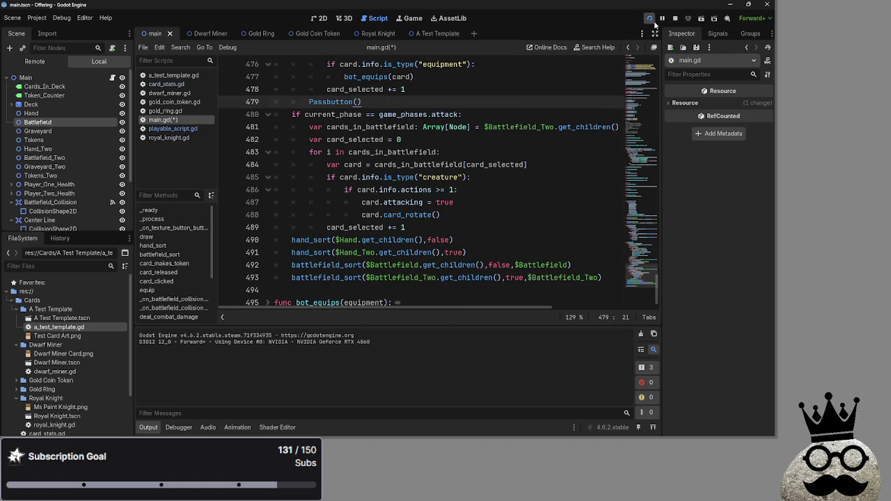
pyautogui.moveTo(361, 102); pyautogui.dragTo(310, 101)
pyautogui.hotkey('ctrl', 'c')
pyautogui.press('BackSpace')
pyautogui.press('BackSpace')
pyautogui.press('BackSpace')
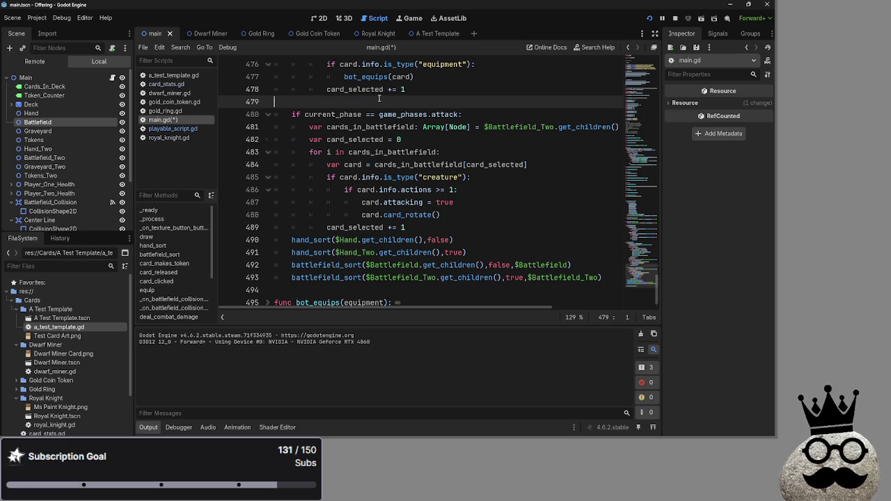
# Add Passbutton() after the last battlefield_sort call and run the project.
pyautogui.click(487, 217)
pyautogui.press('Return')
pyautogui.press('BackSpace')
pyautogui.press('BackSpace')
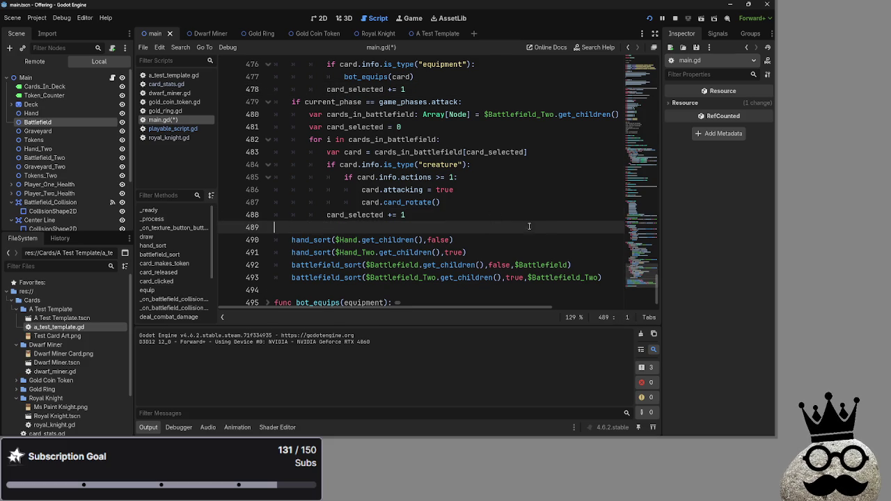
pyautogui.press('BackSpace')
pyautogui.click(607, 269)
pyautogui.press('Return')
pyautogui.hotkey('ctrl', 'v')
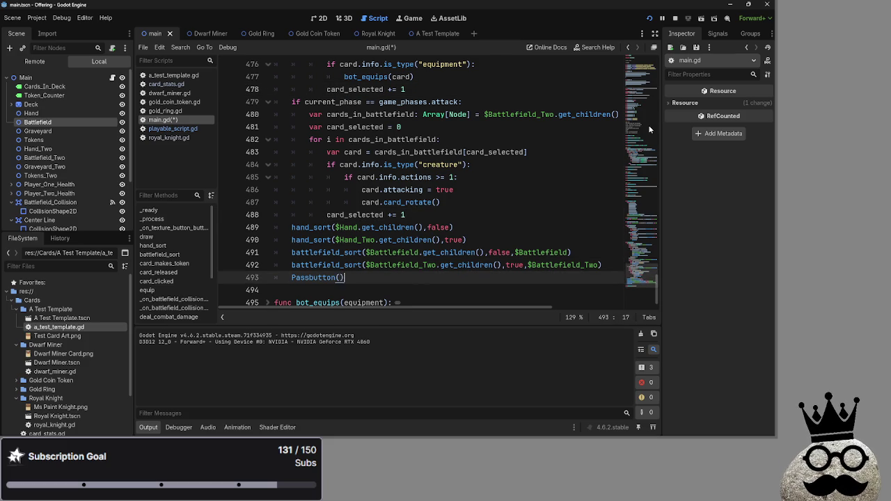
pyautogui.click(685, 22)
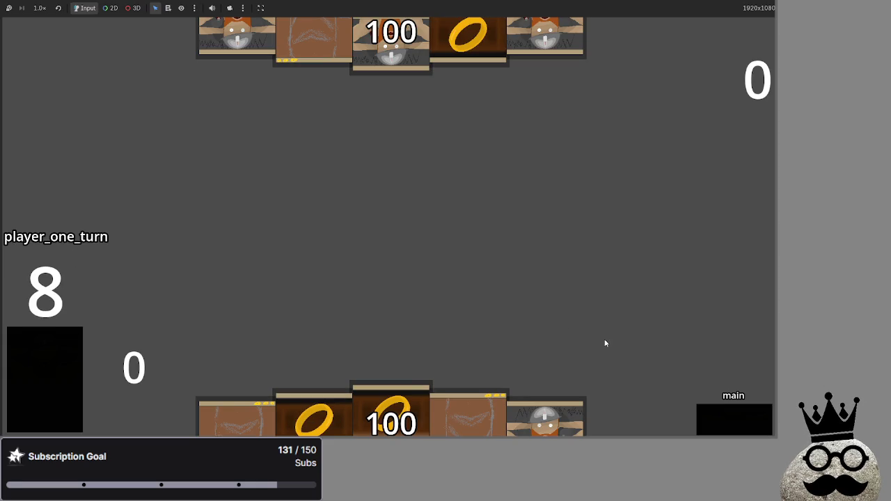
# Play the knight and two ring cards, pass through block to damage, then return to the editor.
pyautogui.click(503, 431)
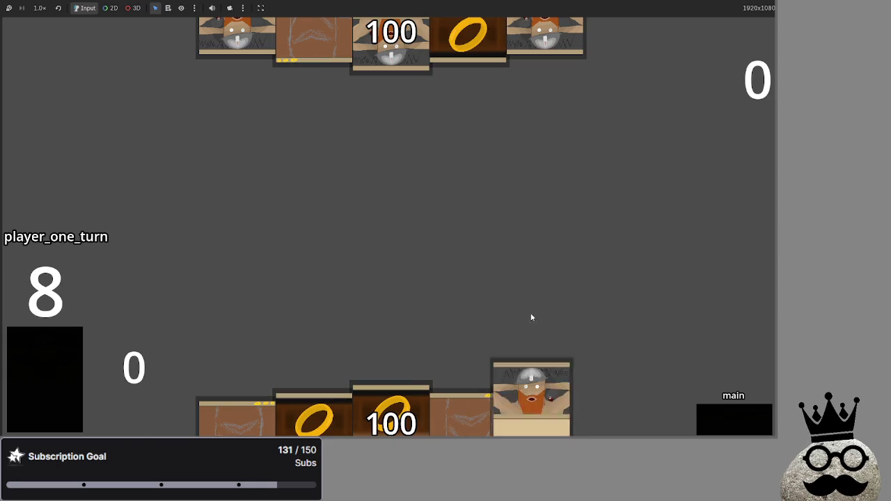
pyautogui.click(427, 405)
pyautogui.click(468, 417)
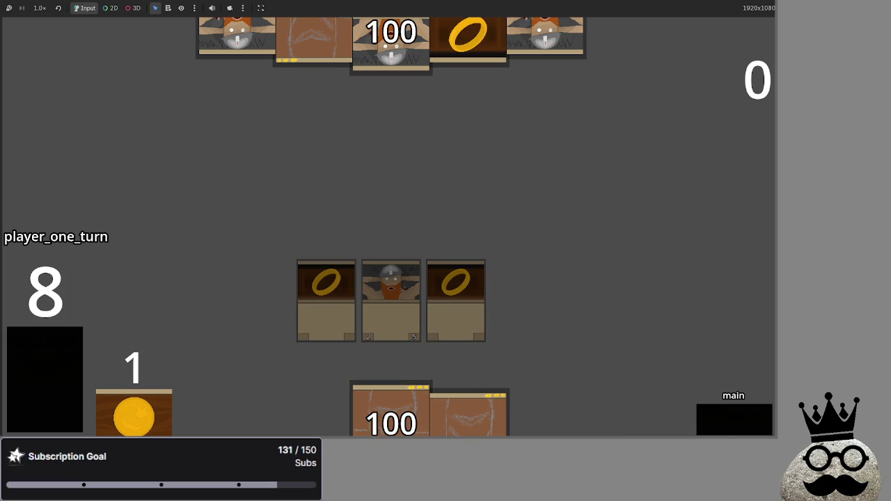
pyautogui.click(730, 434)
pyautogui.click(704, 423)
pyautogui.hotkey('alt', 'Tab')
# Unfold Passbutton's attack and block cases to find the block case's auto_advance_check() call.
pyautogui.scroll(10, 437, 258)
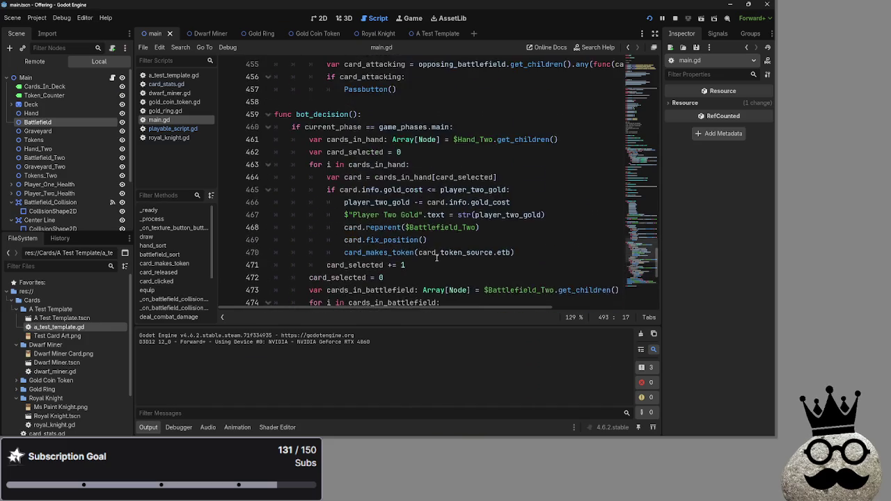
pyautogui.scroll(6, 420, 250)
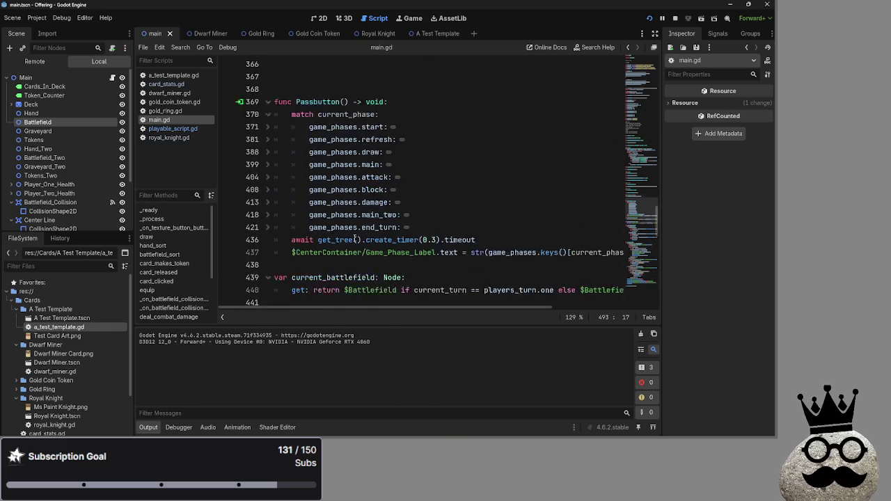
pyautogui.click(268, 216)
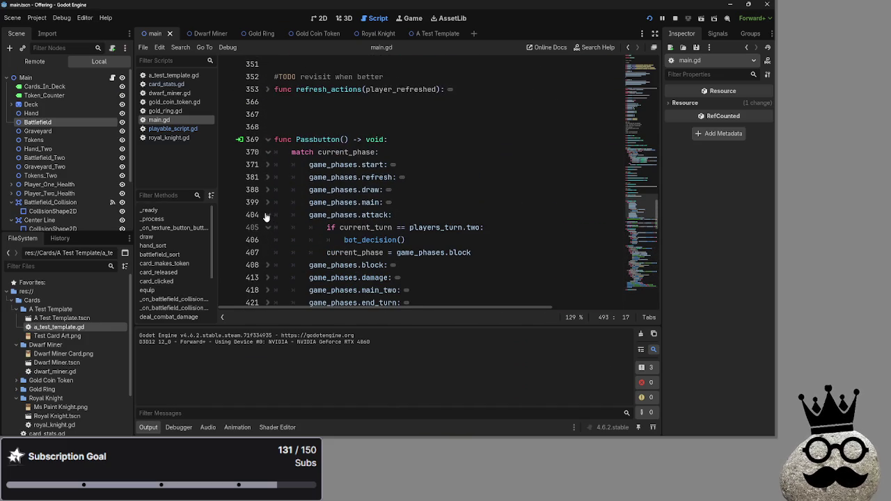
pyautogui.click(267, 215)
pyautogui.click(267, 228)
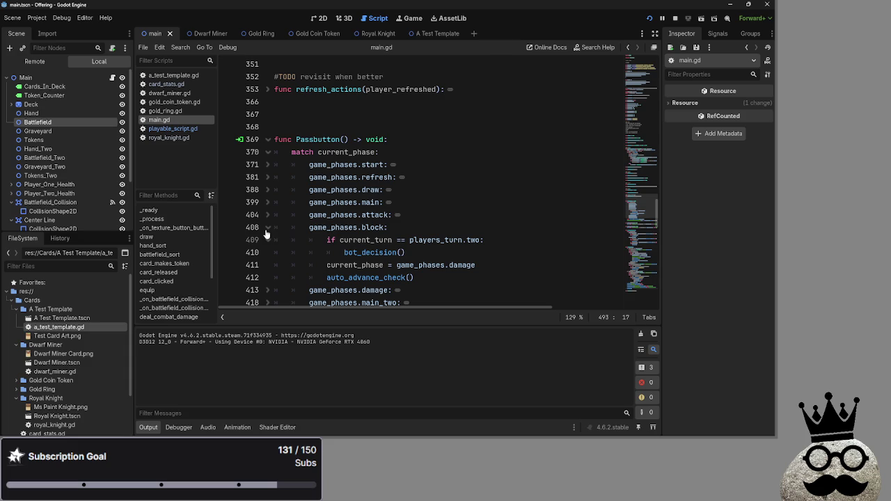
pyautogui.click(267, 228)
pyautogui.click(267, 215)
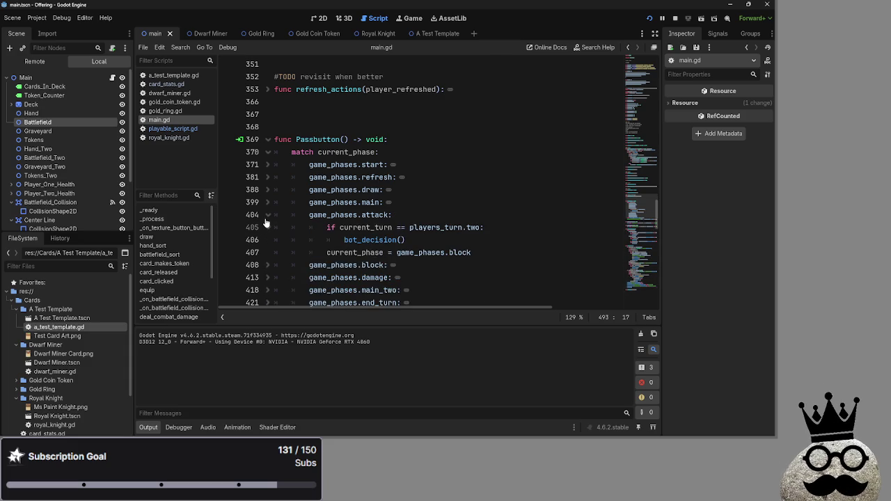
pyautogui.scroll(-10, 275, 220)
pyautogui.scroll(1, 311, 212)
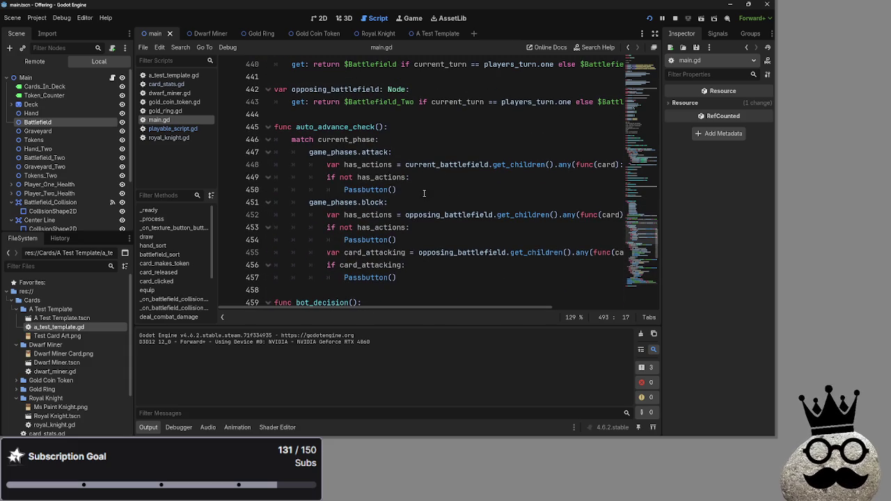
pyautogui.keyDown('ctrl'); pyautogui.click(358, 190); pyautogui.keyUp('ctrl')
pyautogui.click(267, 189)
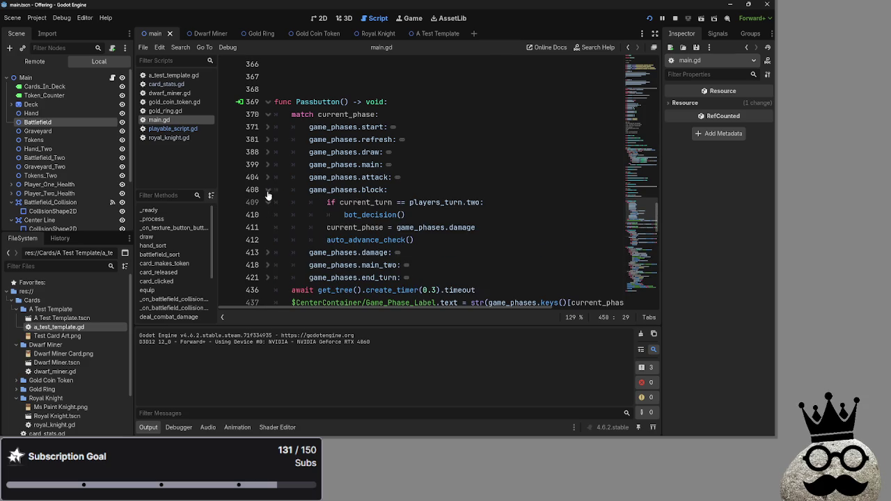
pyautogui.click(427, 240)
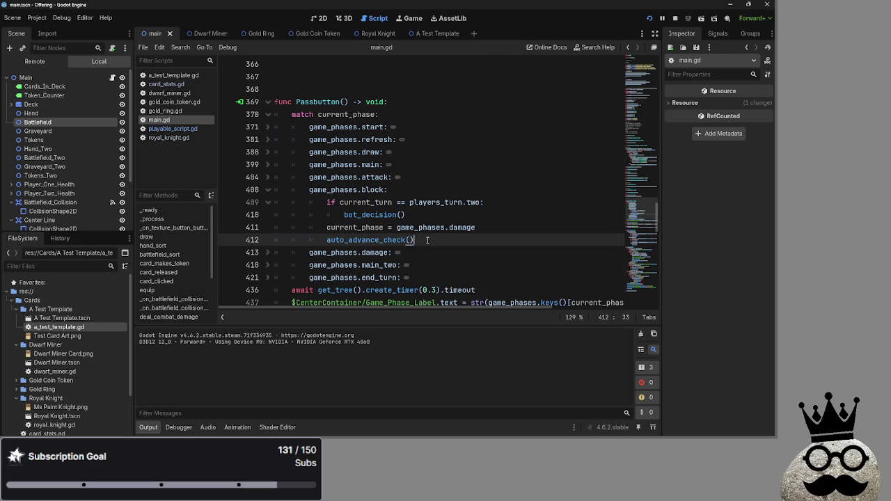
# Add auto_advance_check() after the attack-to-block switch in Passbutton's attack case.
pyautogui.click(268, 164)
pyautogui.click(268, 165)
pyautogui.click(268, 176)
pyautogui.click(490, 219)
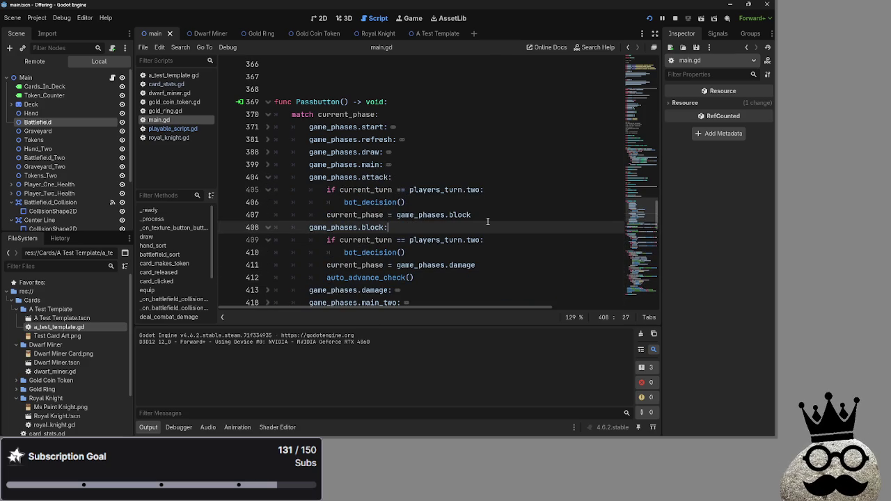
pyautogui.press('Return')
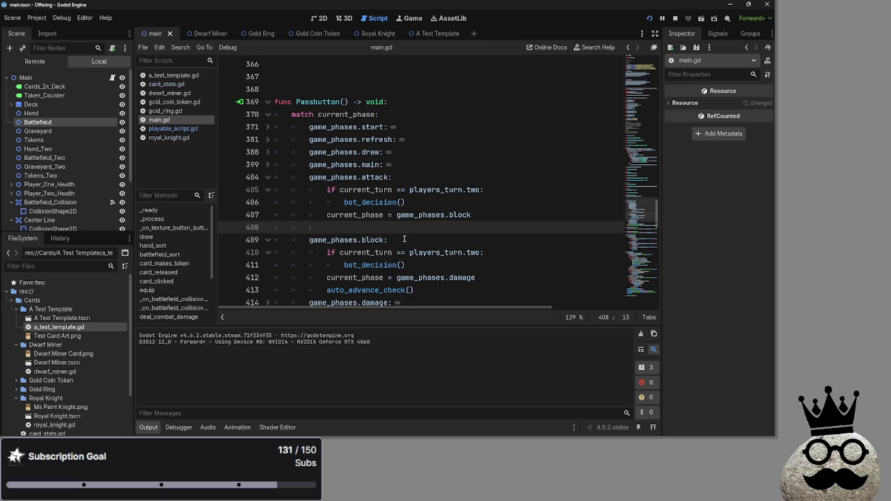
pyautogui.moveTo(414, 284); pyautogui.dragTo(327, 285)
pyautogui.hotkey('ctrl', 'c')
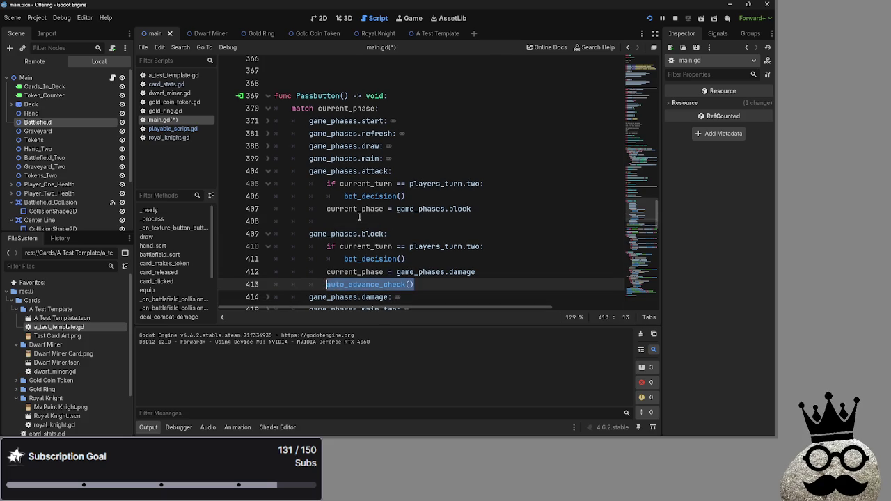
pyautogui.click(361, 221)
pyautogui.hotkey('ctrl', 'v')
# Fold the attack and block cases and rerun the game.
pyautogui.click(269, 171)
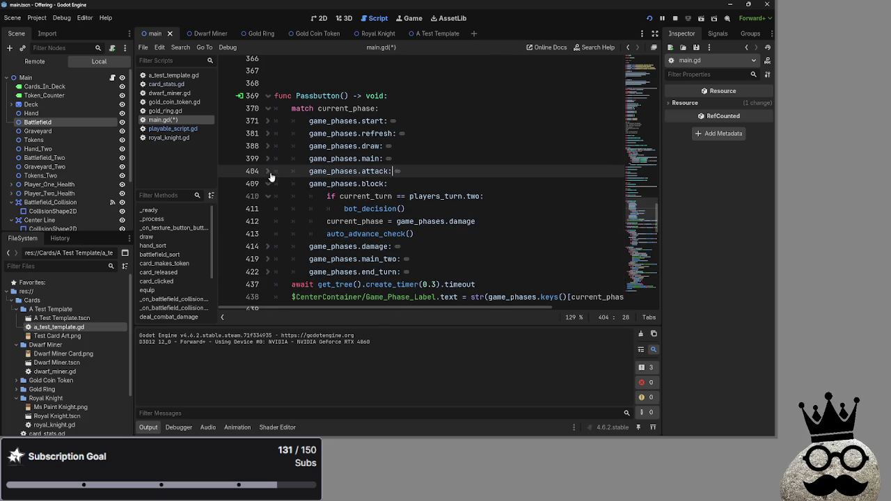
pyautogui.click(268, 183)
pyautogui.click(650, 19)
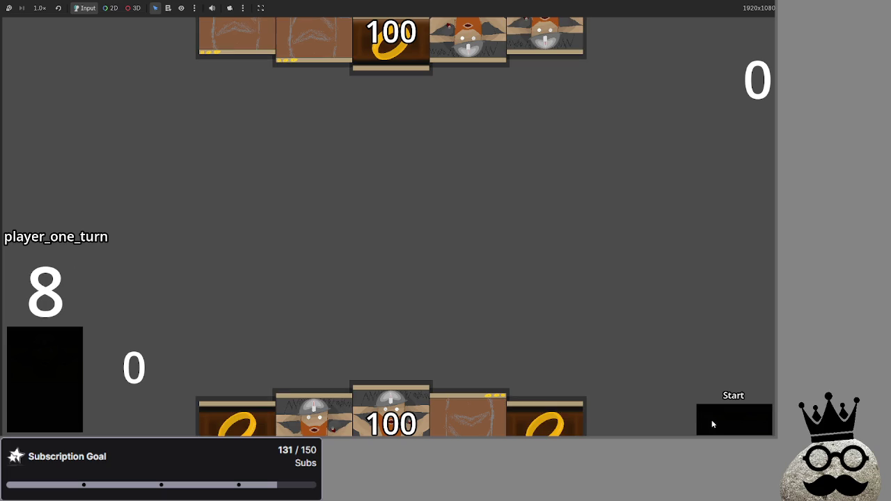
# Pass into the damage phase in-game, then unfold Passbutton's damage case in main.gd.
pyautogui.click(739, 428)
pyautogui.press('F8')
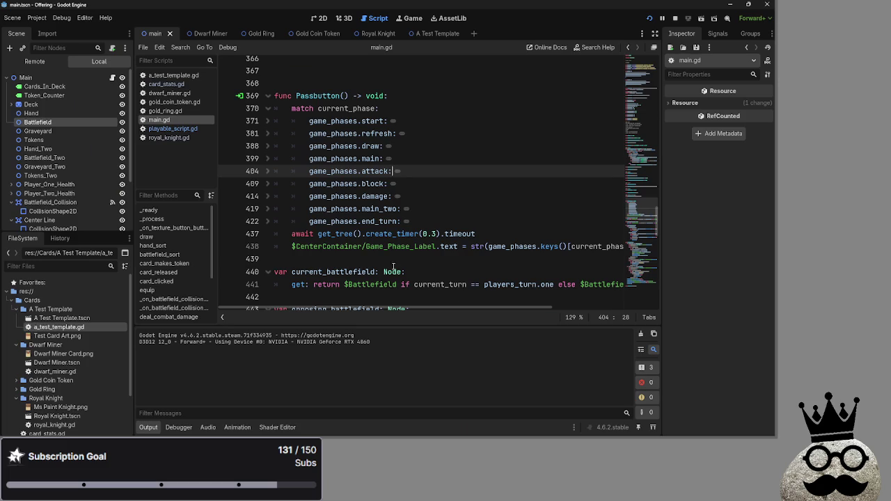
pyautogui.click(261, 195)
pyautogui.click(268, 196)
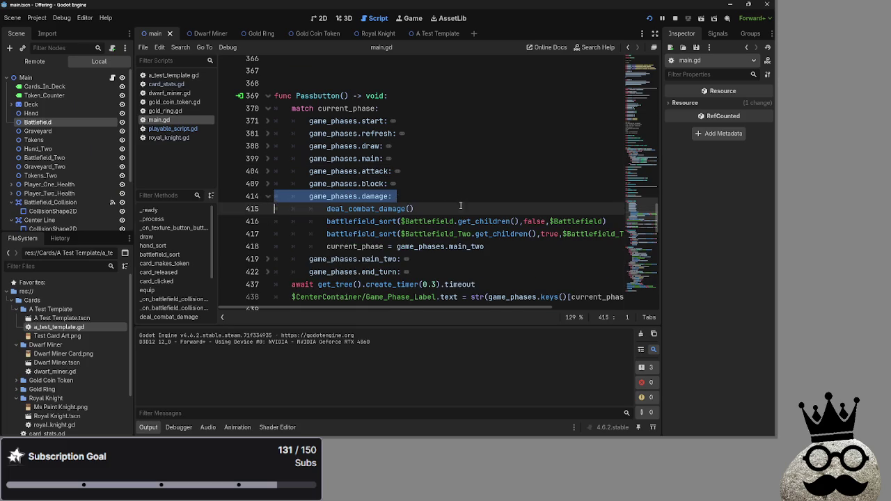
pyautogui.click(464, 203)
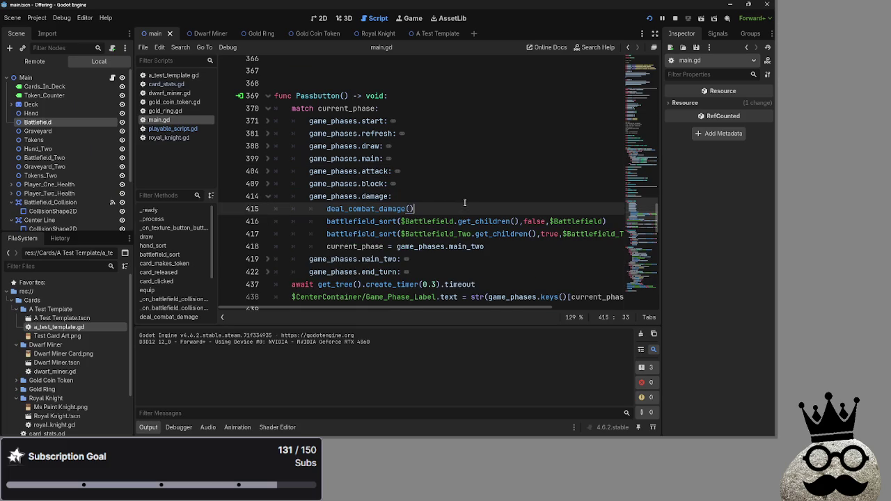
pyautogui.click(502, 252)
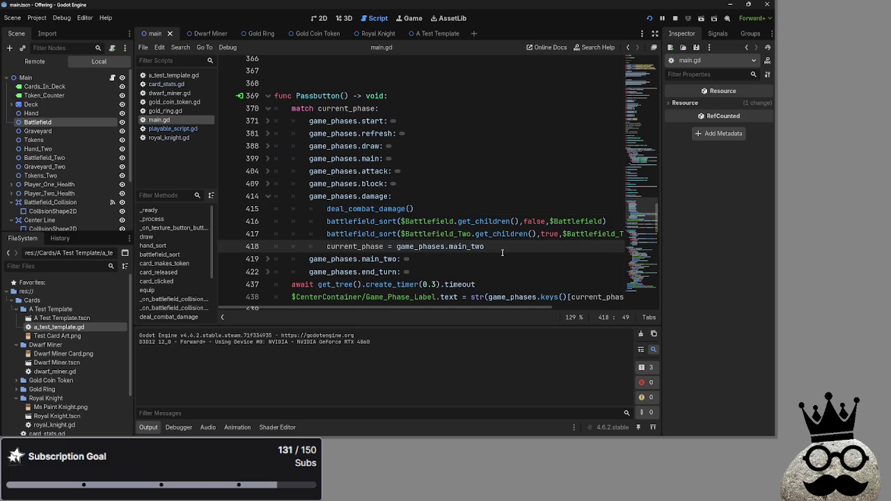
# Call Passbutton() right after the switch to main_two in the damage case.
pyautogui.press('Return')
pyautogui.write('auto_advance_check()')
pyautogui.hotkey('ctrl', 'BackSpace')
pyautogui.hotkey('ctrl', 'BackSpace')
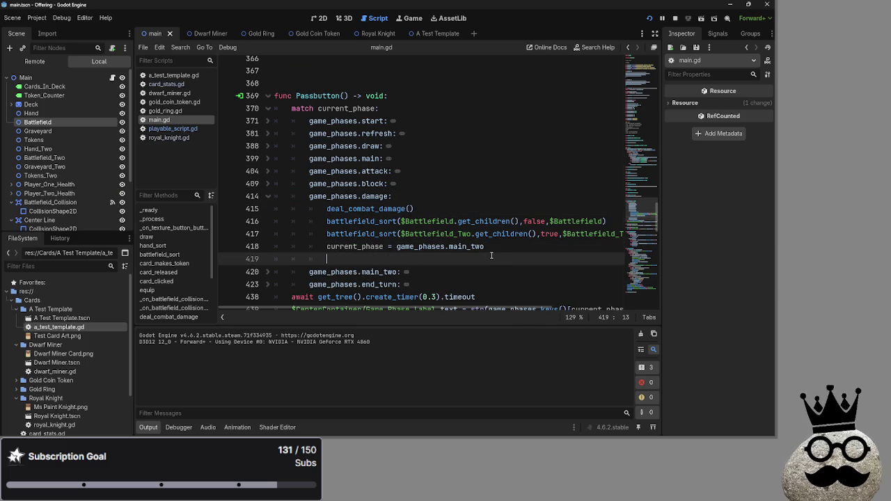
pyautogui.write('passbutt')
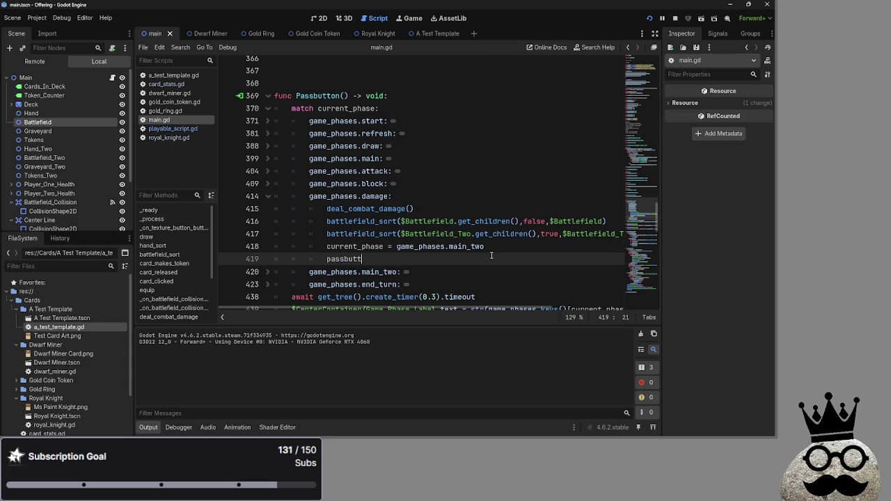
pyautogui.press('Return')
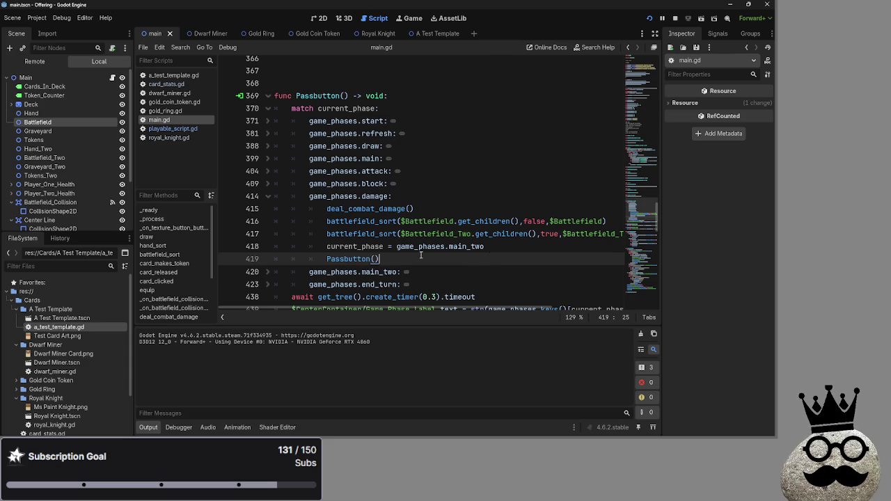
pyautogui.click(267, 197)
# Save and run the game again, advancing to the damage phase.
pyautogui.press('Up')
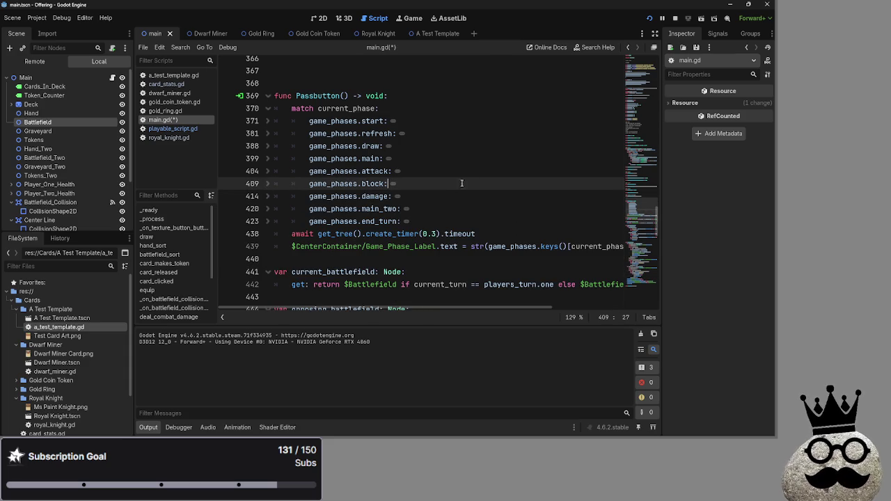
pyautogui.press('F5')
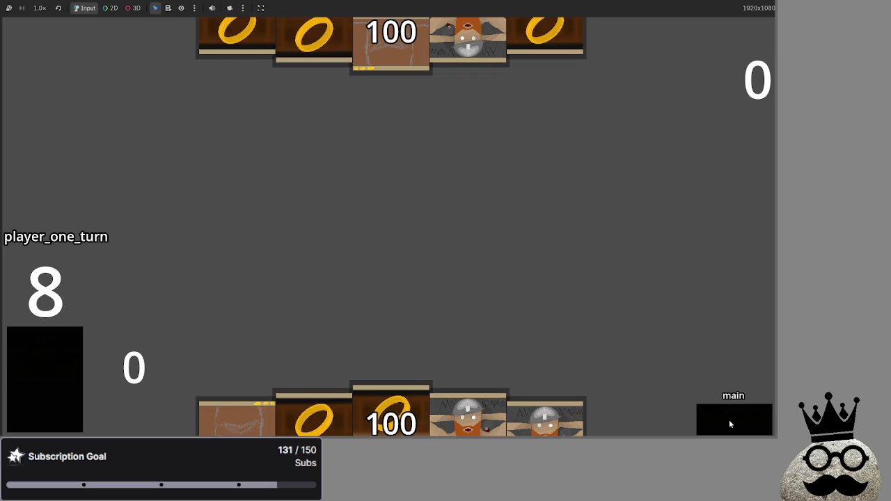
pyautogui.click(728, 419)
# Stop the game and open a blank line after auto_advance_check() in the block case.
pyautogui.press('F8')
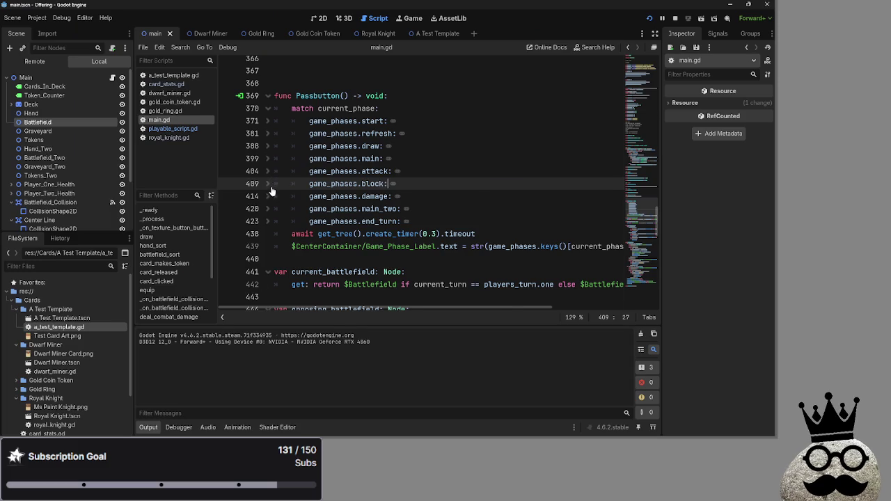
pyautogui.click(269, 185)
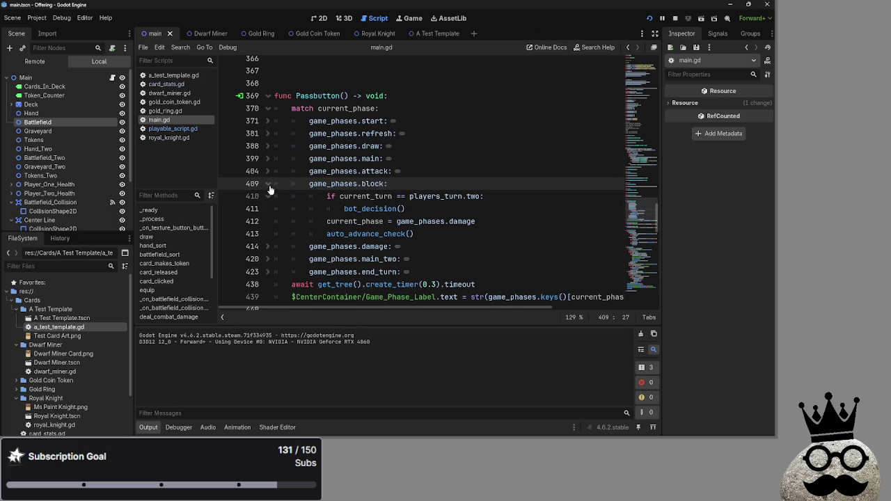
pyautogui.click(270, 188)
pyautogui.click(270, 190)
pyautogui.click(432, 234)
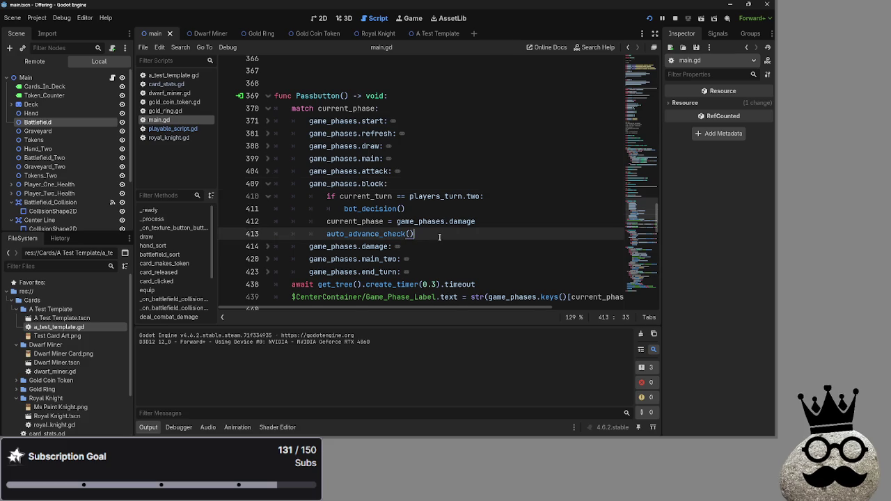
pyautogui.press('Return')
# Copy Passbutton() from the damage case into the block case, delete the original, and run.
pyautogui.click(304, 259)
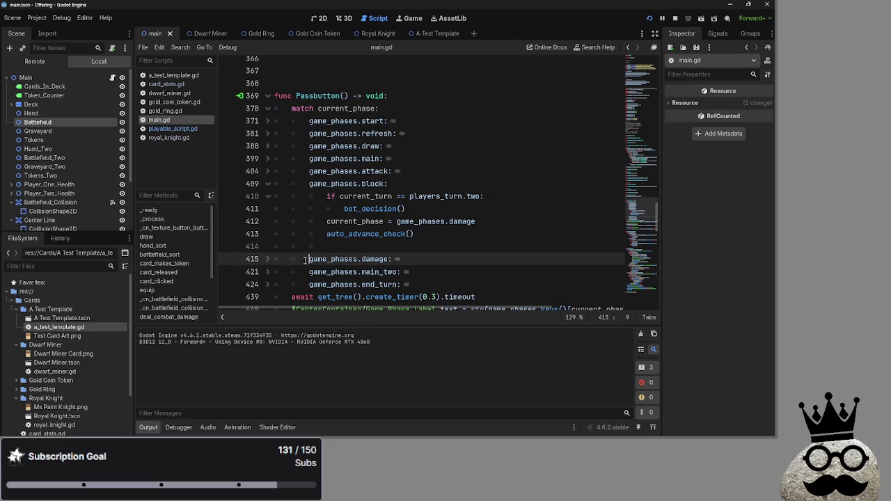
pyautogui.click(269, 259)
pyautogui.scroll(-2, 270, 260)
pyautogui.click(383, 246)
pyautogui.moveTo(383, 247); pyautogui.dragTo(328, 249)
pyautogui.hotkey('ctrl', 'c')
pyautogui.click(402, 171)
pyautogui.hotkey('ctrl', 'v')
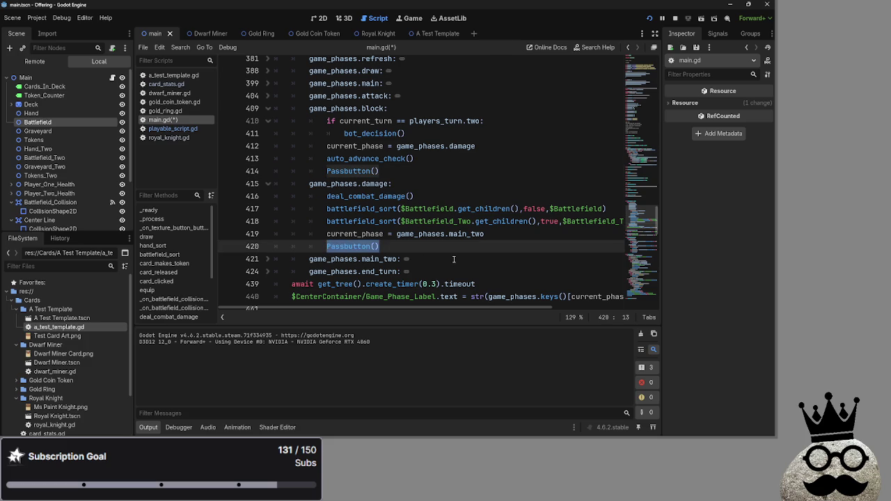
pyautogui.press('BackSpace')
pyautogui.press('BackSpace')
pyautogui.press('BackSpace')
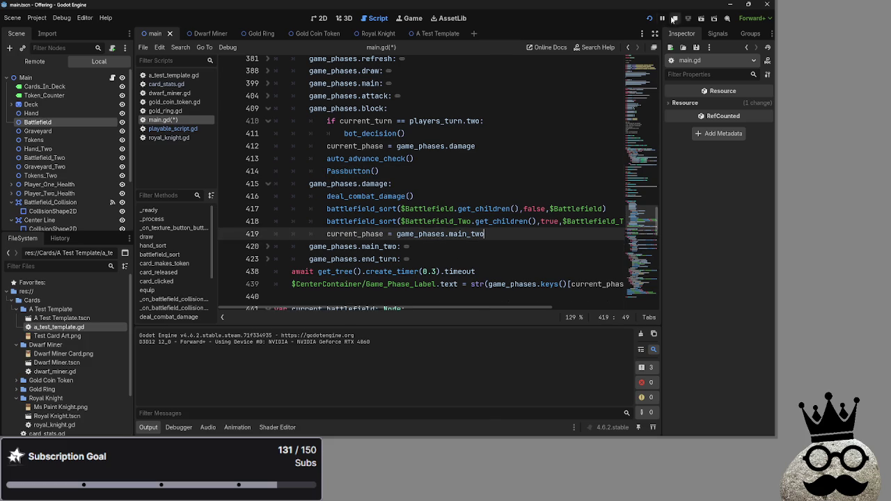
pyautogui.press('F5')
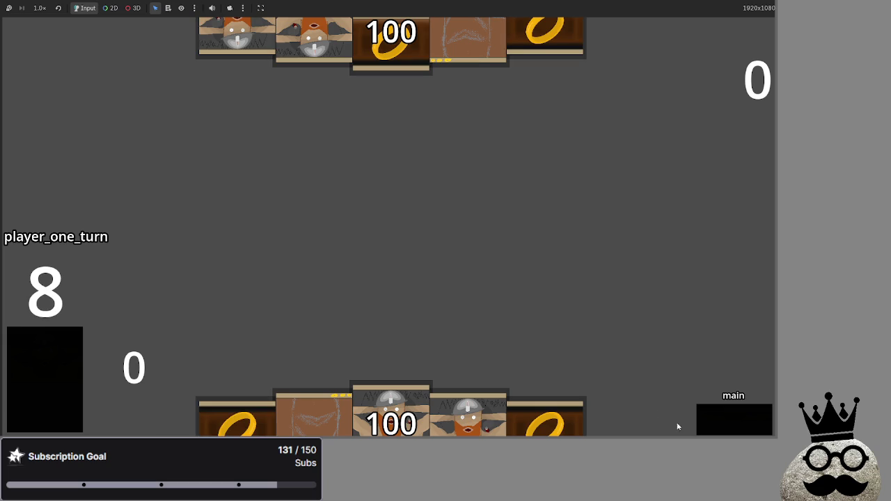
# Stop the game and review the block case's auto_advance_check() and Passbutton() lines in main.gd.
pyautogui.press('F8')
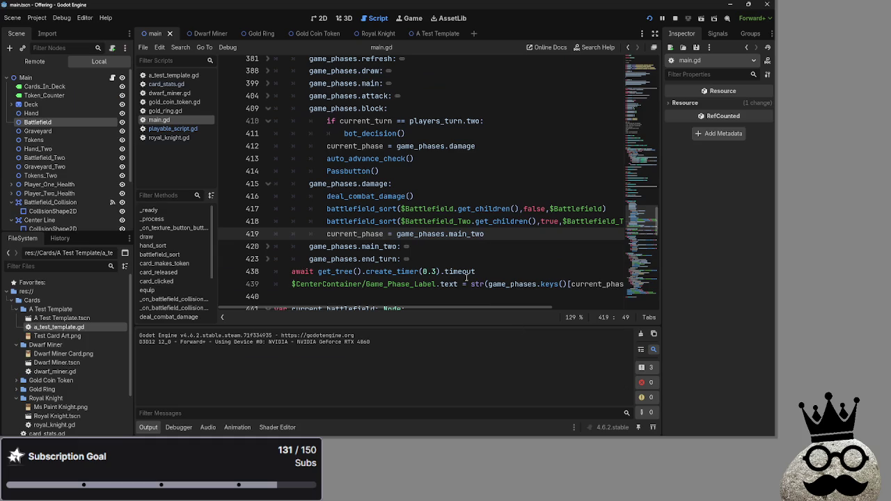
pyautogui.doubleClick(370, 159)
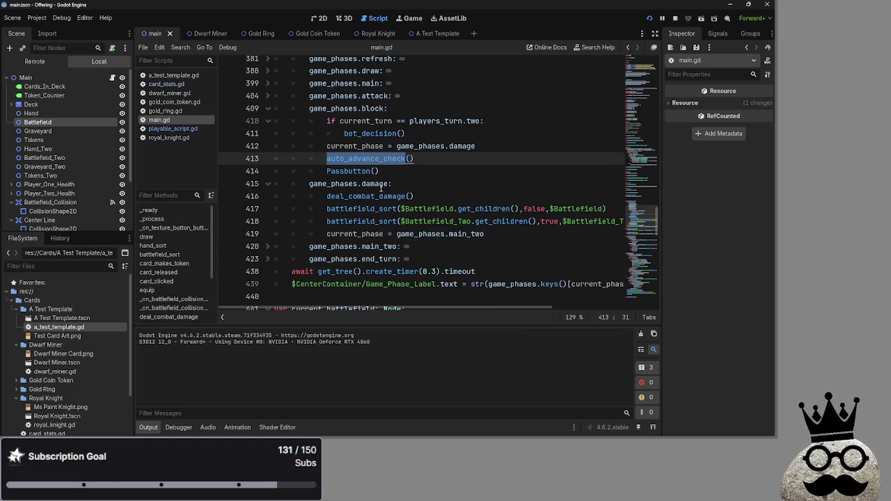
pyautogui.click(389, 181)
pyautogui.click(391, 175)
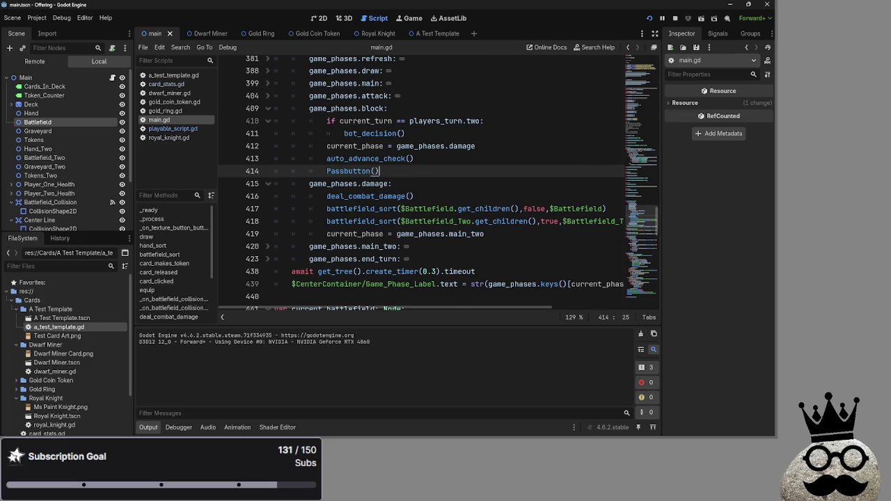
pyautogui.hotkey('alt', 'Tab')
pyautogui.hotkey('alt', 'Tab')
pyautogui.hotkey('alt', 'Tab')
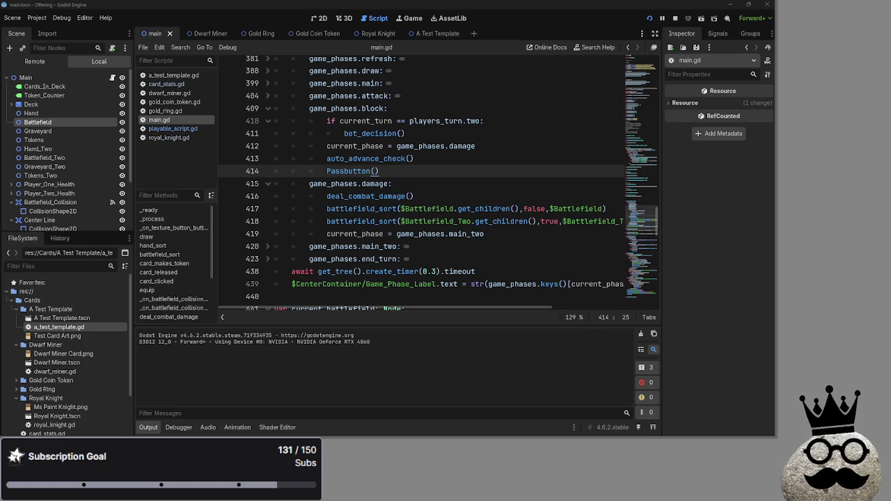
pyautogui.hotkey('shift', 'Home')
pyautogui.scroll(1, 441, 203)
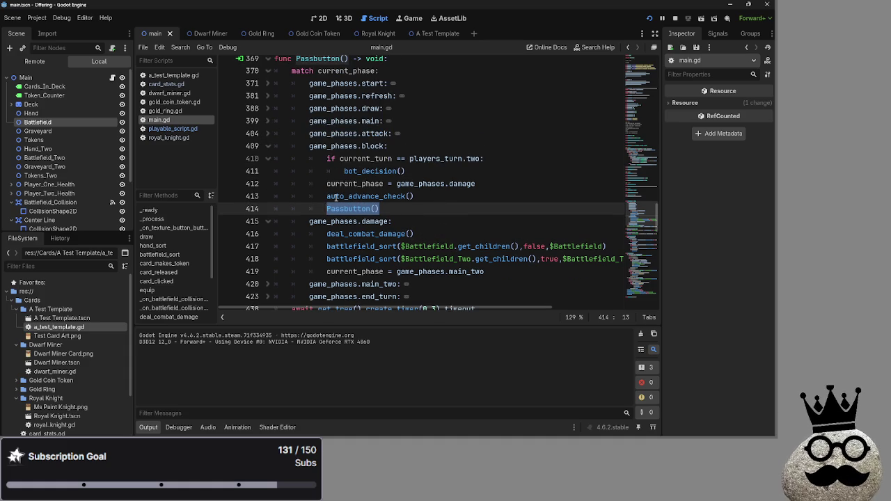
# Delete the Passbutton() call from Passbutton's block case.
pyautogui.doubleClick(379, 197)
pyautogui.scroll(-5, 380, 202)
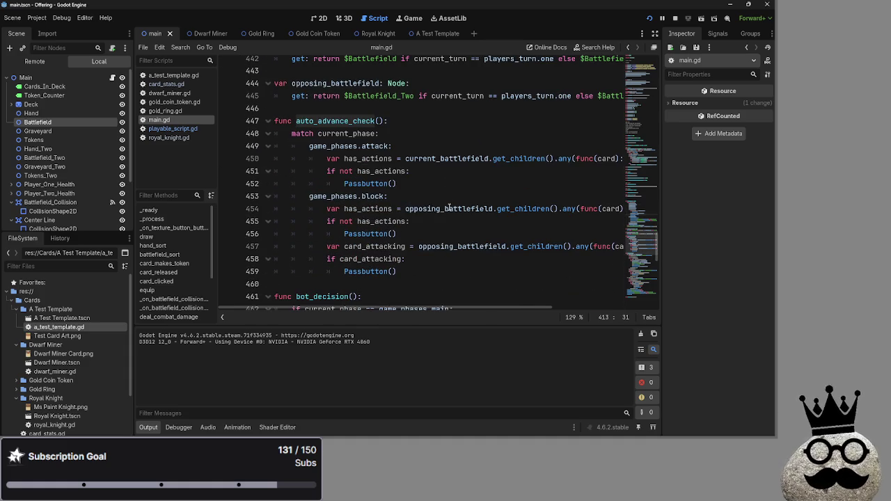
pyautogui.scroll(5, 449, 207)
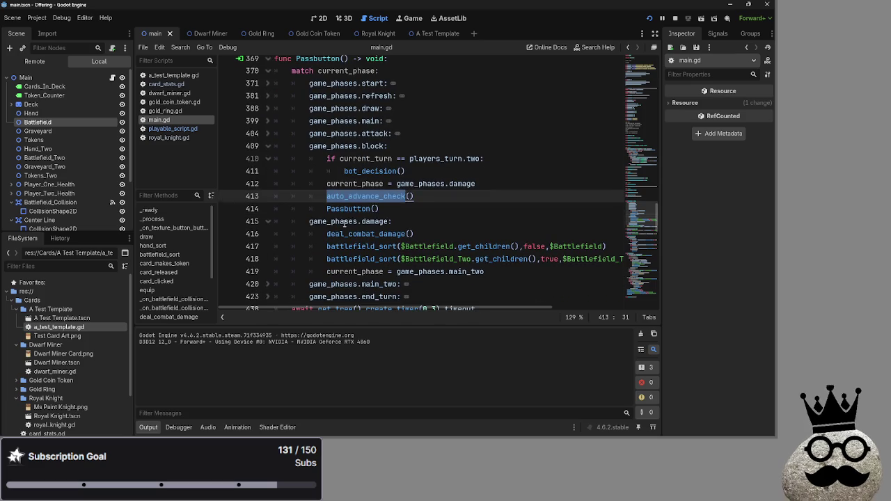
pyautogui.doubleClick(334, 221)
pyautogui.click(393, 211)
pyautogui.click(524, 270)
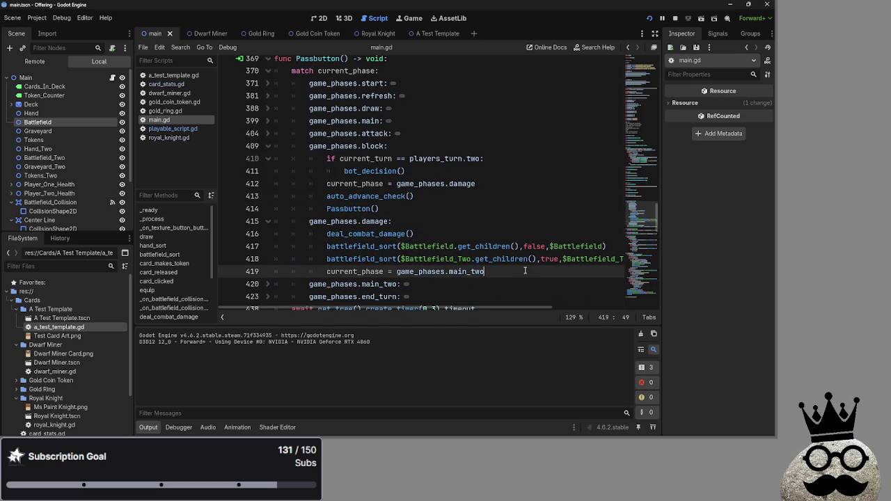
pyautogui.tripleClick(339, 269)
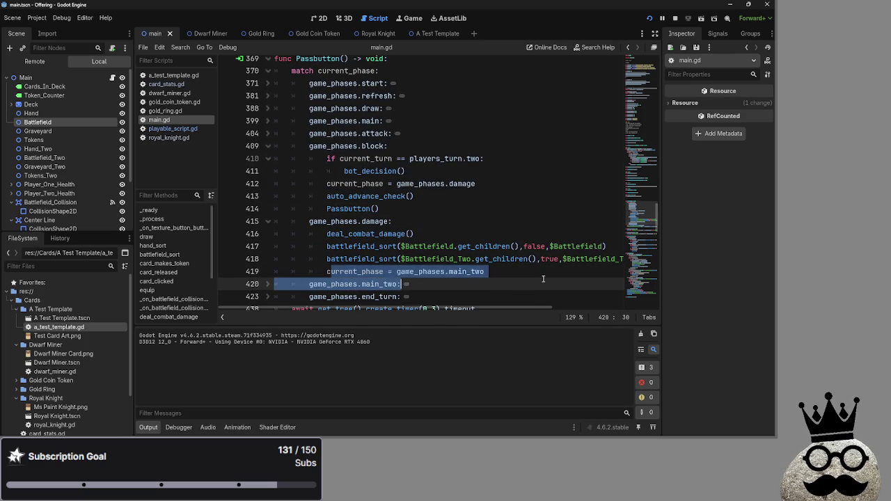
pyautogui.click(545, 278)
pyautogui.click(390, 209)
pyautogui.tripleClick(391, 209)
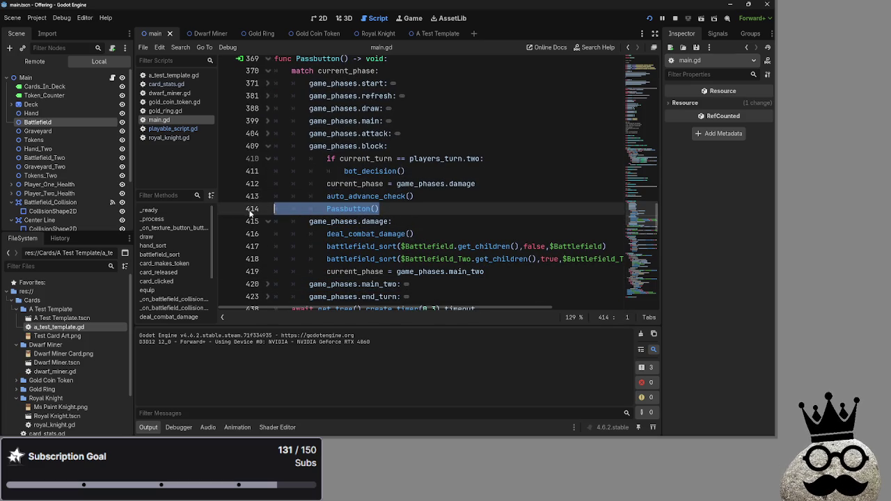
pyautogui.press('BackSpace')
pyautogui.press('BackSpace')
# Locate the has_actions and card_attacking checks in auto_advance_check's block branch.
pyautogui.scroll(-5, 434, 218)
pyautogui.scroll(-2, 434, 219)
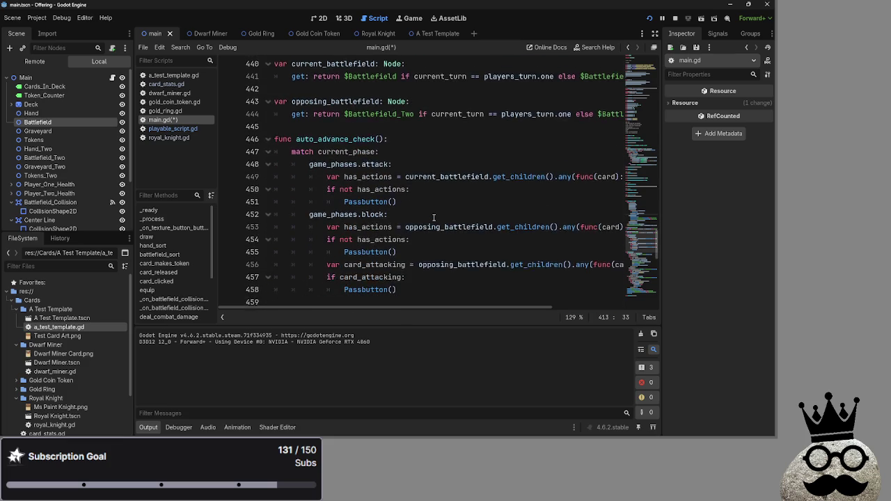
pyautogui.click(434, 213)
pyautogui.press('Return')
pyautogui.write('itn')
pyautogui.press('BackSpace')
pyautogui.press('BackSpace')
pyautogui.press('BackSpace')
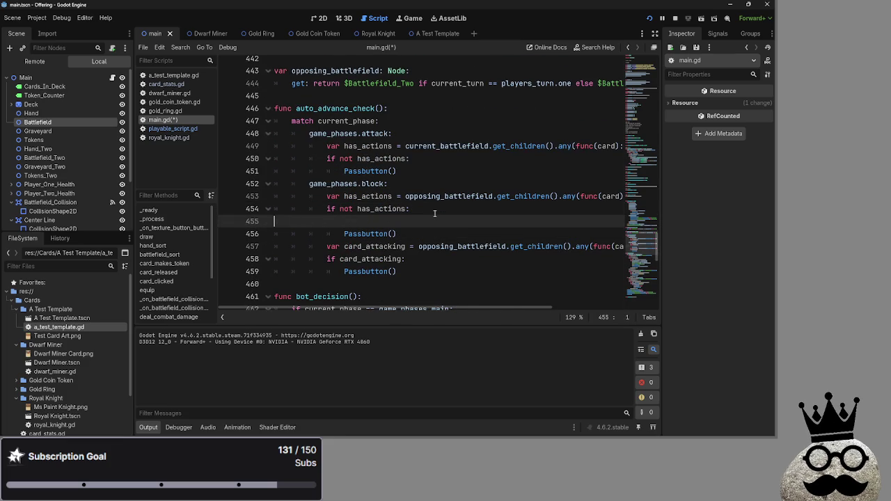
pyautogui.press('BackSpace')
pyautogui.click(421, 258)
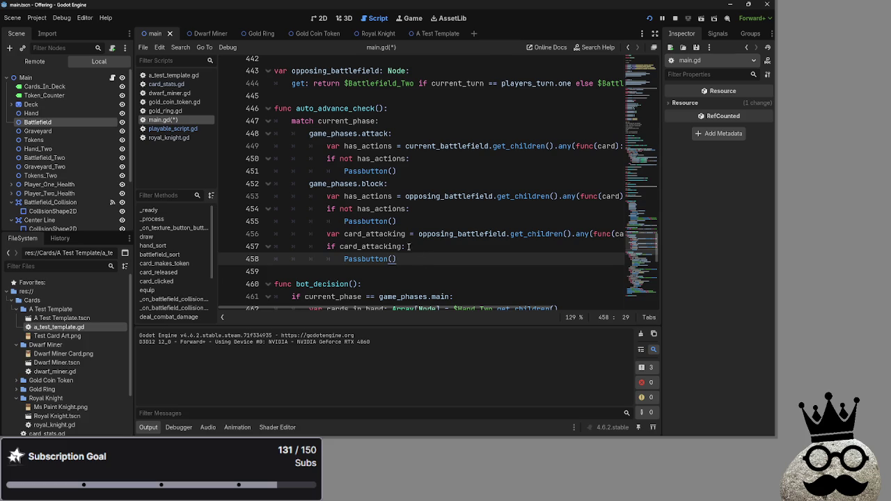
pyautogui.click(407, 246)
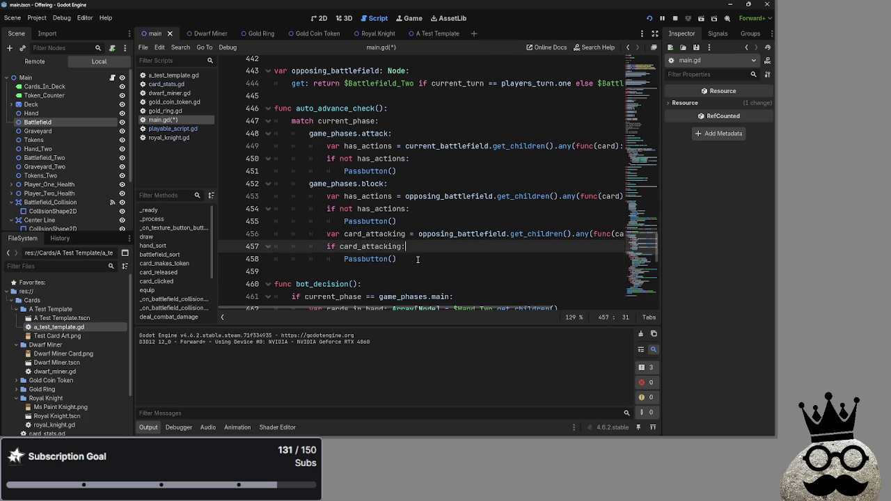
pyautogui.click(418, 256)
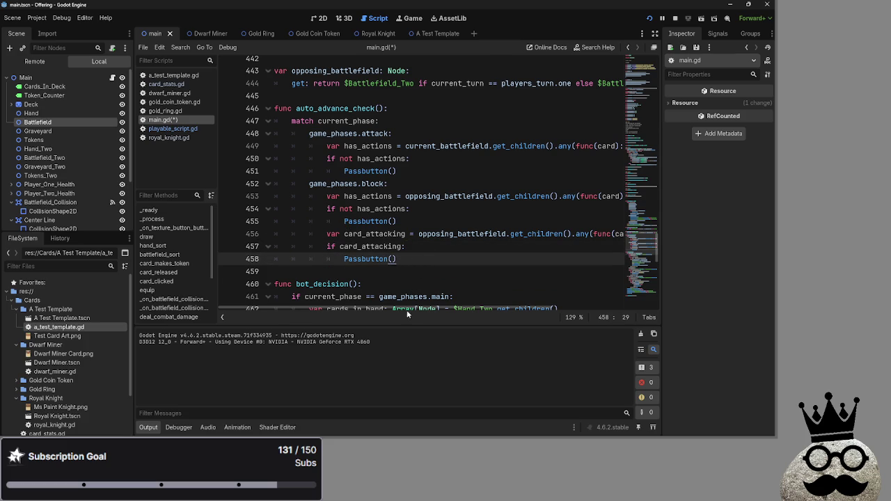
# Move the card_attacking if-block to the top of game_phases.block and remove the leftover blank line.
pyautogui.moveTo(403, 308); pyautogui.dragTo(547, 310)
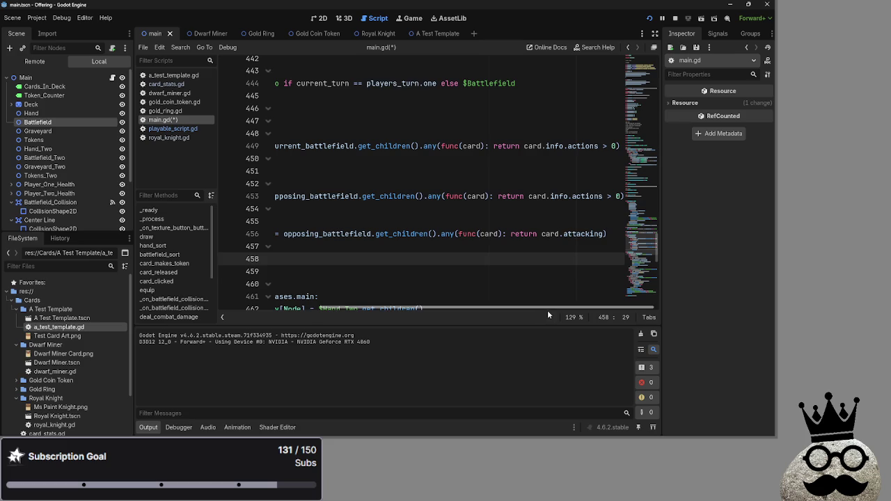
pyautogui.click(433, 182)
pyautogui.press('Return')
pyautogui.moveTo(371, 309); pyautogui.dragTo(331, 308)
pyautogui.moveTo(431, 272)
pyautogui.mouseDown()
pyautogui.moveTo(327, 246)
pyautogui.moveTo(327, 197)
pyautogui.mouseUp()
pyautogui.click(418, 259)
pyautogui.moveTo(417, 259); pyautogui.dragTo(215, 263)
pyautogui.hotkey('ctrl', 'x')
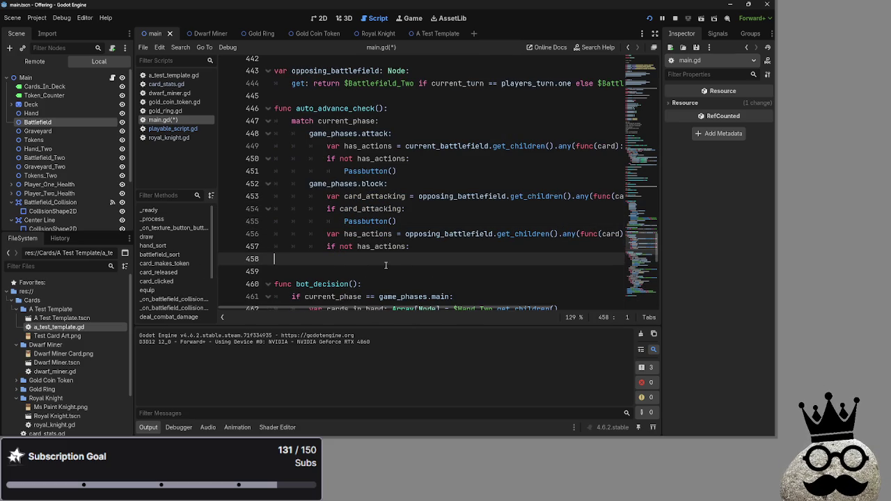
pyautogui.hotkey('ctrl', 'z')
pyautogui.click(325, 271)
pyautogui.press('BackSpace')
pyautogui.press('BackSpace')
pyautogui.press('BackSpace')
# Check the card_attacking variable and the auto_advance_check call in Passbutton.
pyautogui.doubleClick(406, 196)
pyautogui.click(410, 184)
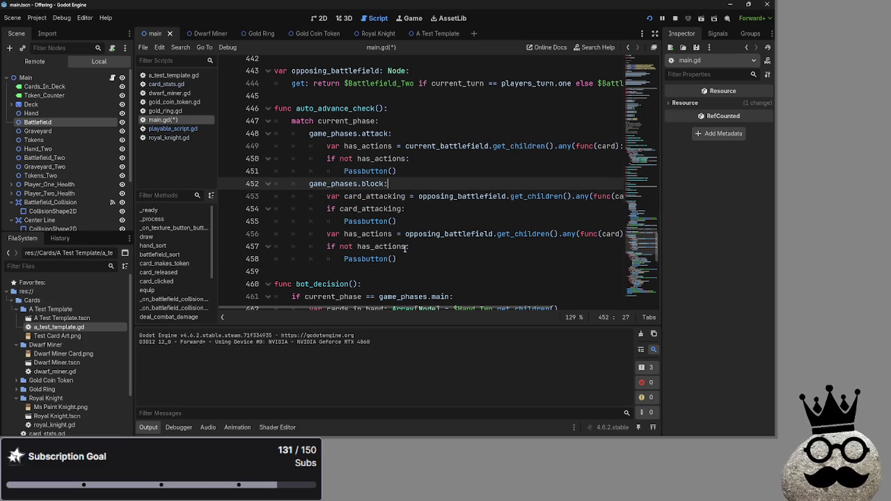
pyautogui.scroll(8, 368, 223)
pyautogui.doubleClick(362, 196)
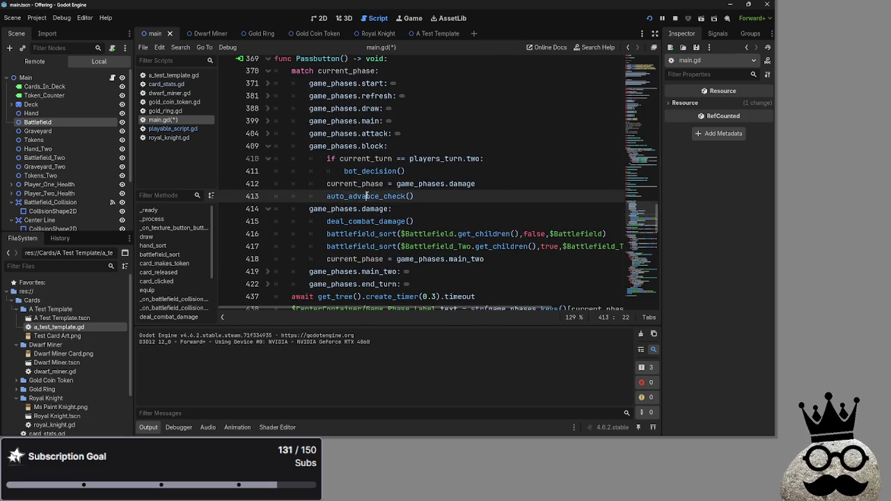
# Inspect the block phase case in Passbutton and its opposing_battlefield has_actions check.
pyautogui.click(259, 145)
pyautogui.click(267, 146)
pyautogui.scroll(-6, 426, 195)
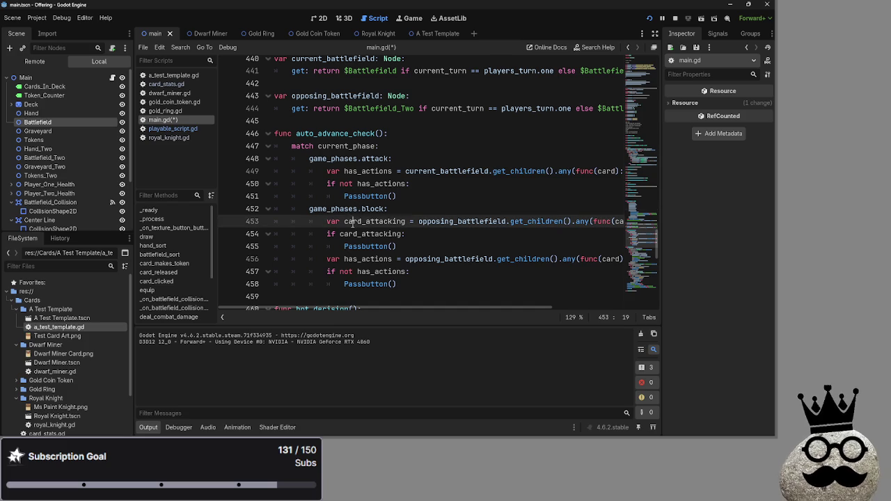
pyautogui.doubleClick(463, 221)
pyautogui.moveTo(476, 307)
pyautogui.mouseDown()
pyautogui.moveTo(506, 307)
pyautogui.moveTo(477, 307)
pyautogui.mouseUp()
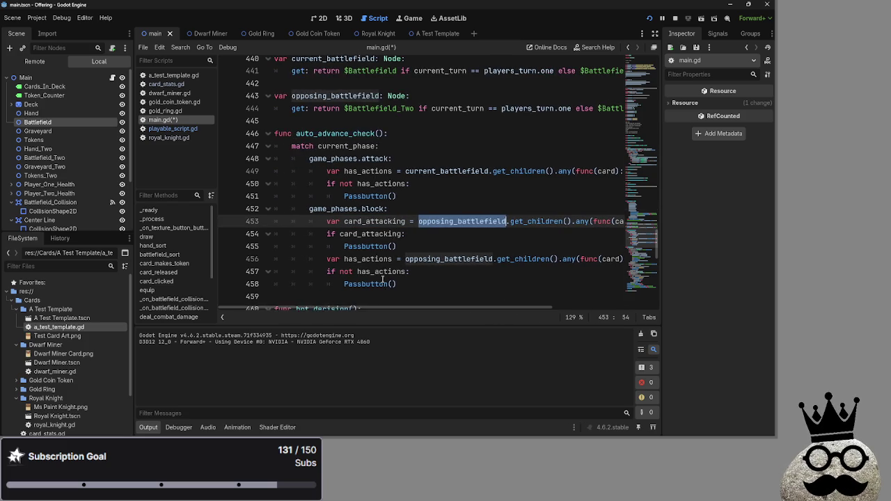
pyautogui.scroll(10, 381, 278)
pyautogui.scroll(-10, 381, 277)
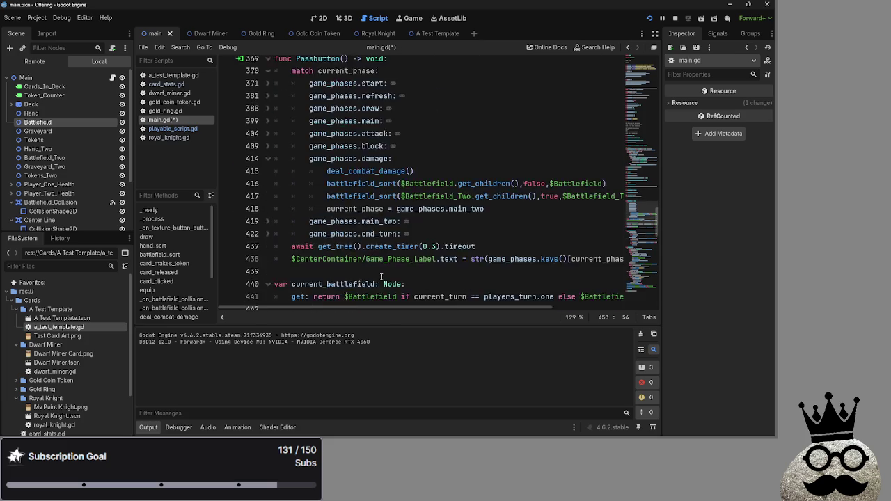
pyautogui.scroll(1, 381, 278)
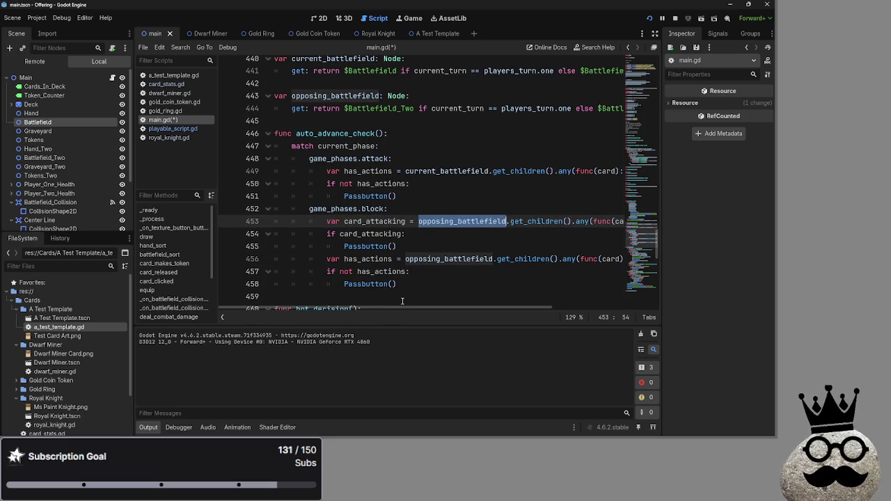
pyautogui.moveTo(404, 304)
pyautogui.mouseDown()
pyautogui.moveTo(456, 297)
pyautogui.moveTo(565, 324)
pyautogui.moveTo(560, 308)
pyautogui.moveTo(447, 305)
pyautogui.moveTo(543, 306)
pyautogui.moveTo(451, 296)
pyautogui.moveTo(570, 300)
pyautogui.moveTo(460, 298)
pyautogui.moveTo(597, 314)
pyautogui.moveTo(449, 299)
pyautogui.mouseUp()
pyautogui.scroll(2, 455, 296)
pyautogui.click(452, 221)
pyautogui.click(453, 209)
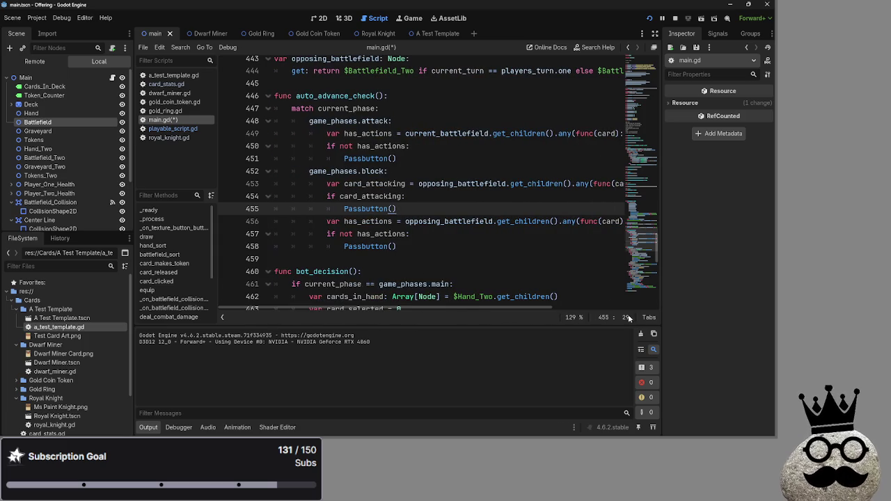
# Examine the card_attacking line and its card.attacking condition.
pyautogui.moveTo(504, 311); pyautogui.dragTo(606, 312)
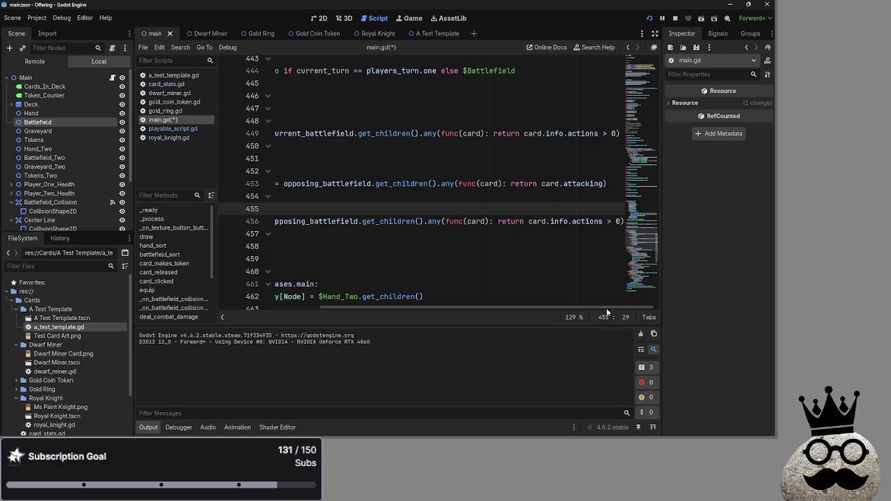
pyautogui.moveTo(606, 183); pyautogui.dragTo(271, 190)
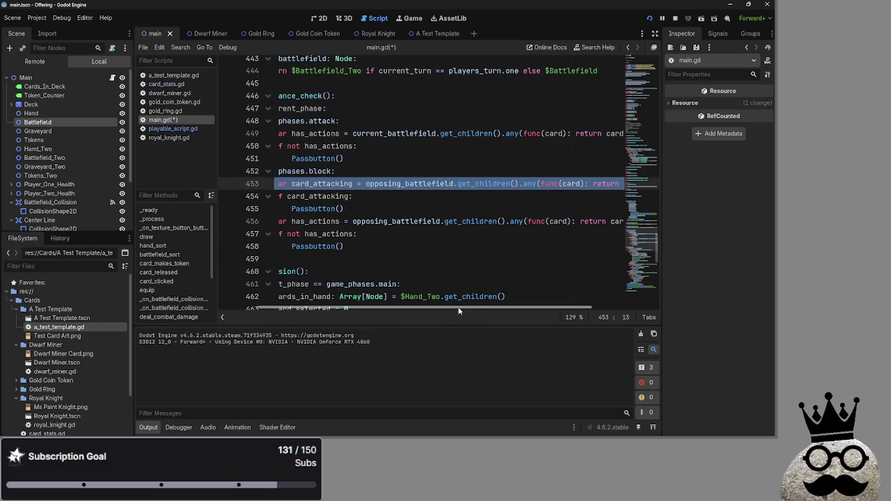
pyautogui.moveTo(455, 306); pyautogui.dragTo(508, 307)
pyautogui.click(530, 196)
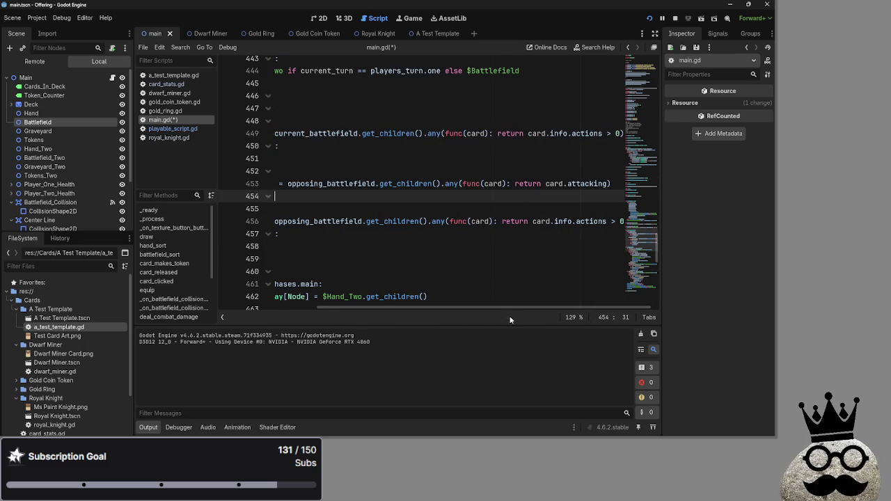
pyautogui.click(591, 183)
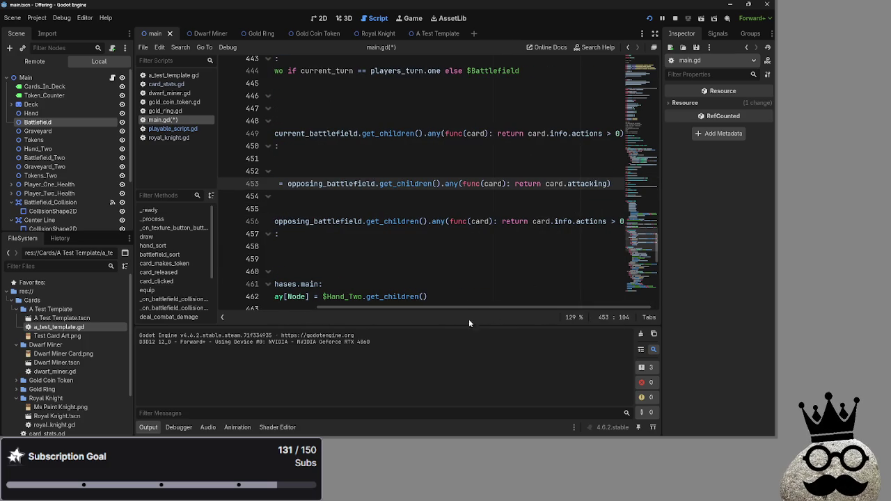
pyautogui.moveTo(453, 309)
pyautogui.mouseDown()
pyautogui.moveTo(344, 296)
pyautogui.moveTo(432, 295)
pyautogui.moveTo(377, 287)
pyautogui.moveTo(522, 292)
pyautogui.moveTo(320, 289)
pyautogui.moveTo(507, 288)
pyautogui.moveTo(389, 281)
pyautogui.moveTo(476, 277)
pyautogui.moveTo(314, 257)
pyautogui.moveTo(488, 255)
pyautogui.mouseUp()
pyautogui.hscroll(-3, 488, 255)
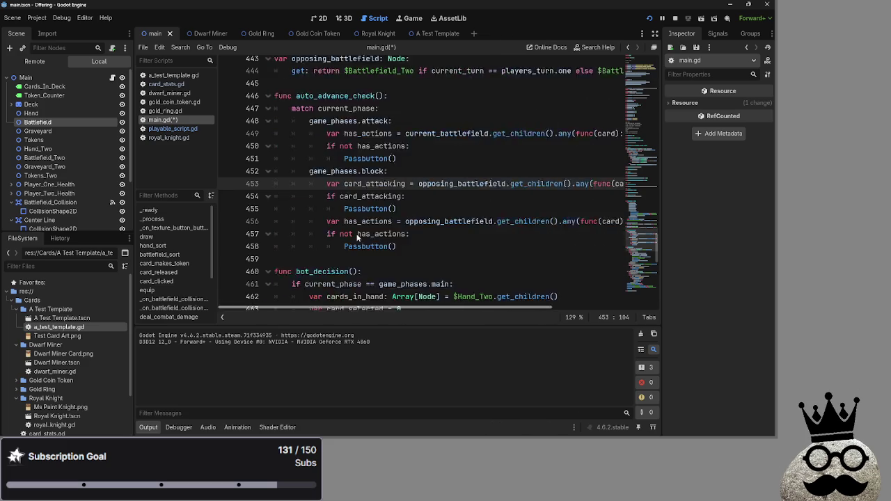
pyautogui.hscroll(-2, 352, 225)
# Negate the block-phase test so it reads 'if not card_attacking'.
pyautogui.doubleClick(392, 196)
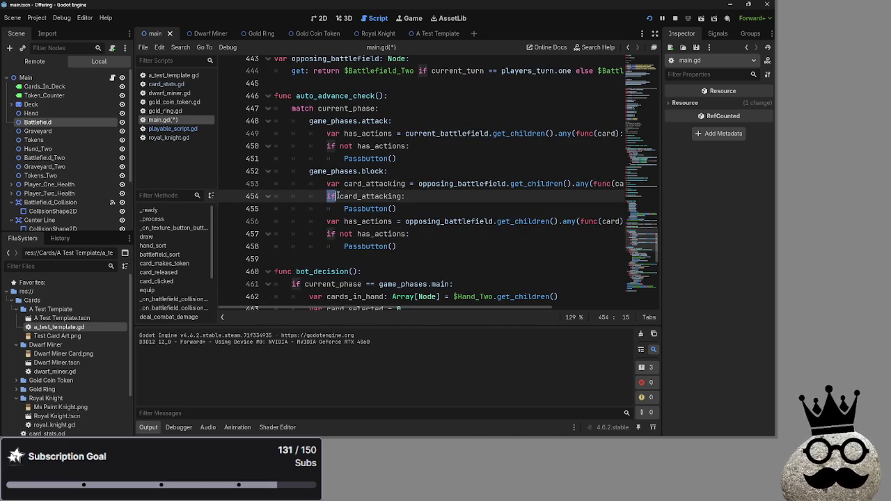
pyautogui.click(396, 209)
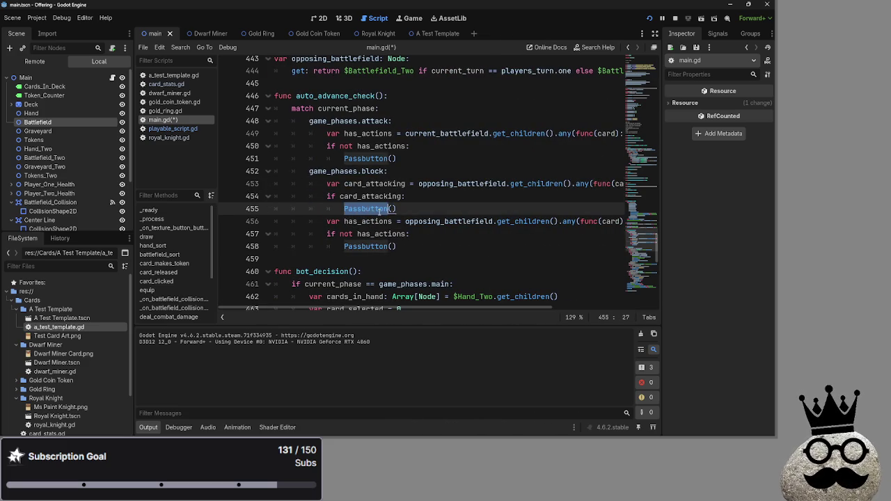
pyautogui.click(340, 197)
pyautogui.moveTo(339, 196)
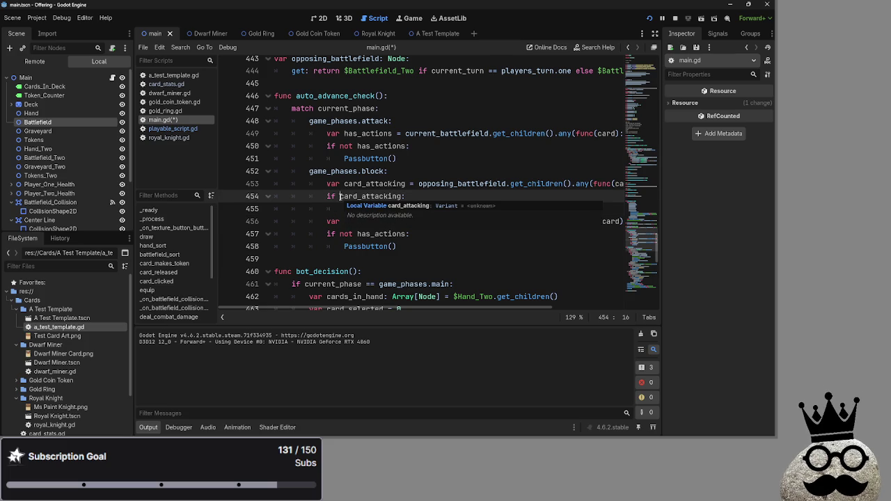
pyautogui.click(448, 195)
pyautogui.click(340, 197)
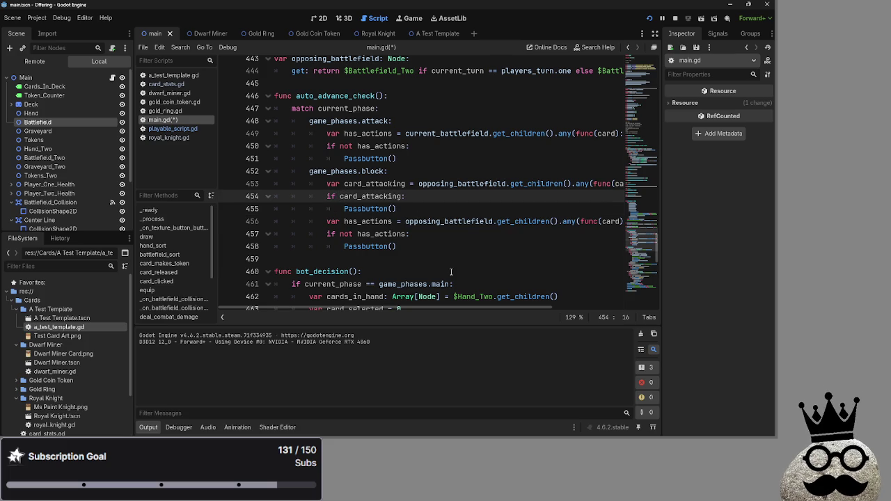
pyautogui.write('no t')
pyautogui.press('BackSpace')
pyautogui.press('BackSpace')
pyautogui.write('t')
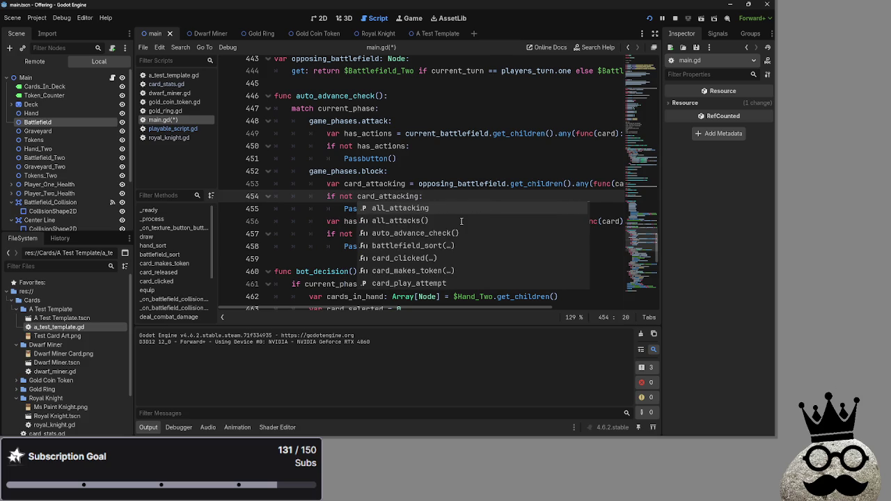
pyautogui.click(452, 197)
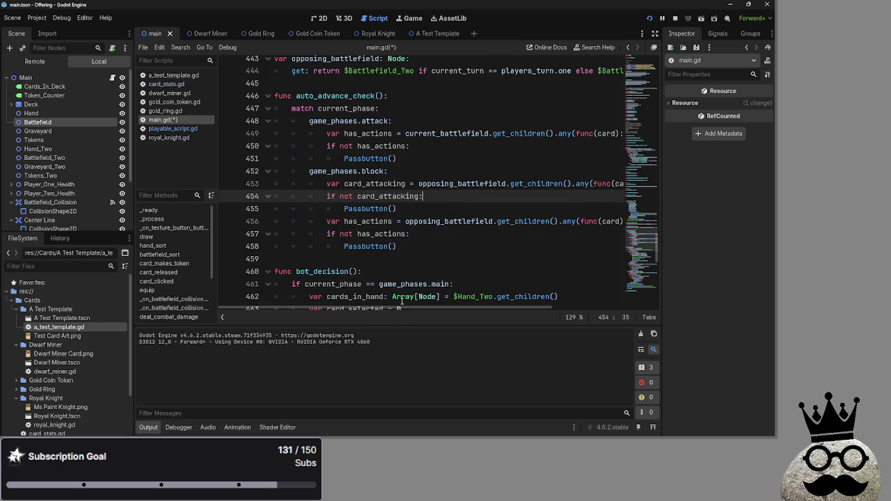
# Replace opposing_battlefield with current_battlefield on line 456, then stop the running game.
pyautogui.moveTo(405, 309)
pyautogui.mouseDown()
pyautogui.moveTo(565, 305)
pyautogui.moveTo(417, 306)
pyautogui.mouseUp()
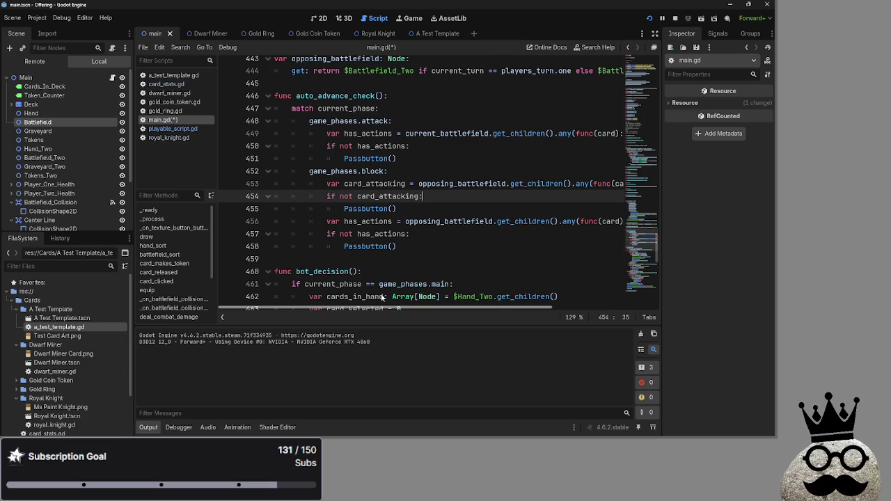
pyautogui.hscroll(5, 400, 299)
pyautogui.hscroll(-5, 400, 299)
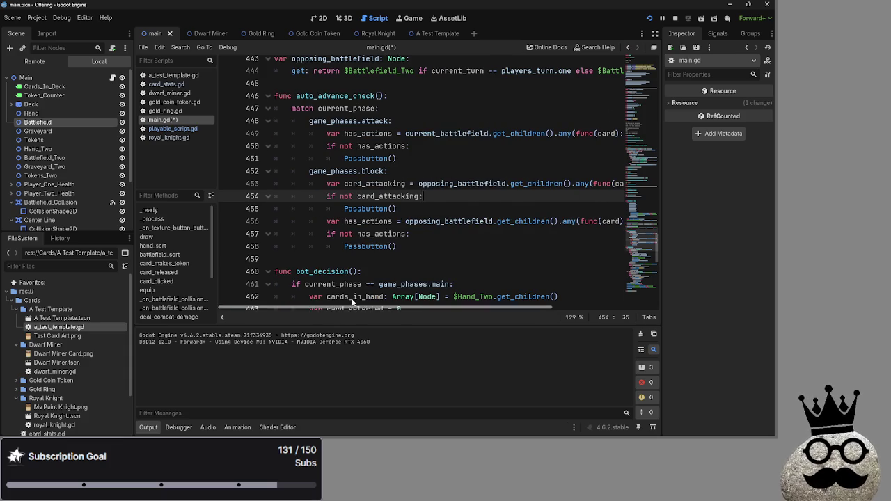
pyautogui.click(427, 233)
pyautogui.click(420, 253)
pyautogui.click(426, 233)
pyautogui.click(416, 253)
pyautogui.click(421, 246)
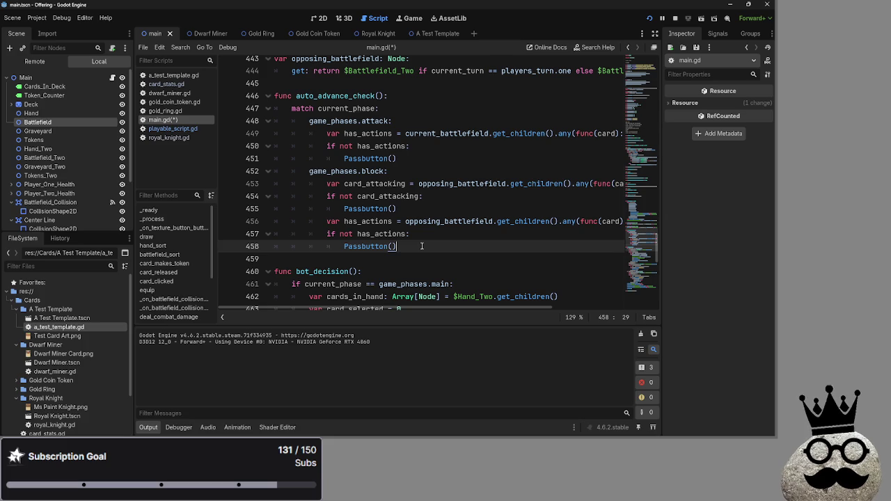
pyautogui.doubleClick(445, 133)
pyautogui.hotkey('ctrl', 'c')
pyautogui.doubleClick(448, 221)
pyautogui.hotkey('ctrl', 'v')
pyautogui.click(439, 246)
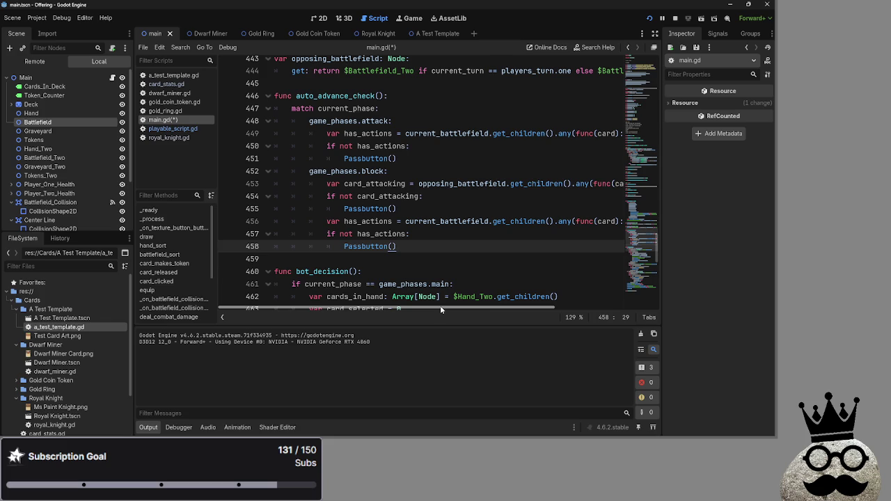
pyautogui.click(673, 18)
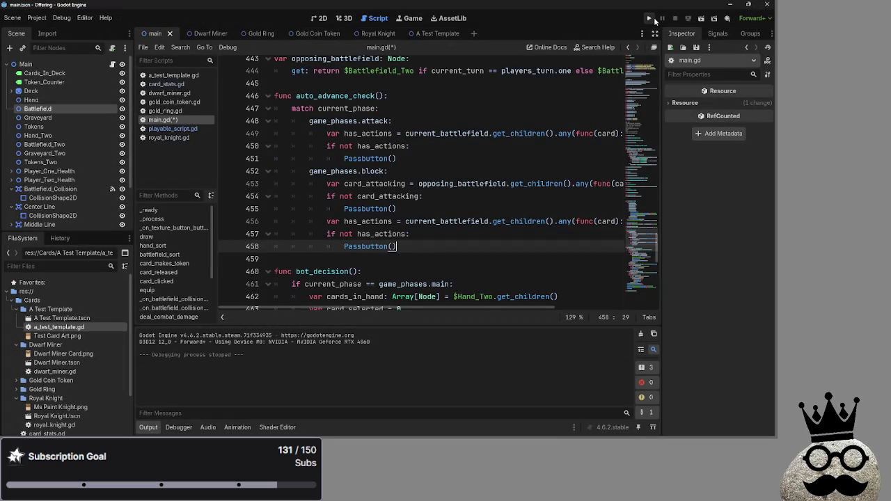
# Run the project, play four cards from the hand, and pass through main_two to the bot.
pyautogui.moveTo(483, 308)
pyautogui.mouseDown()
pyautogui.moveTo(568, 309)
pyautogui.moveTo(350, 271)
pyautogui.mouseUp()
pyautogui.click(650, 19)
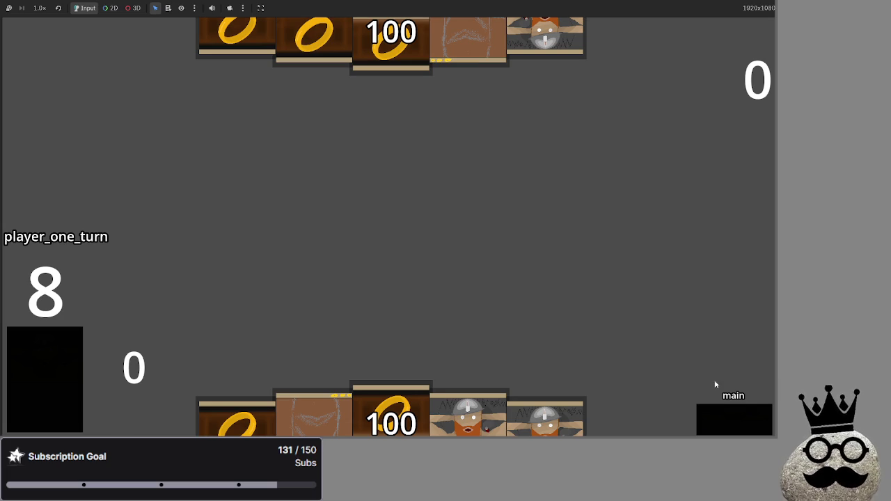
pyautogui.click(474, 390)
pyautogui.click(474, 375)
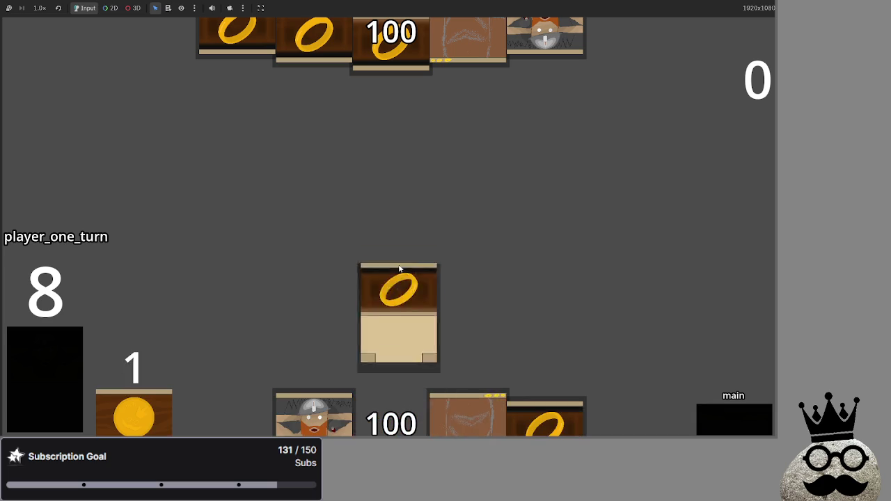
pyautogui.click(465, 372)
pyautogui.click(459, 371)
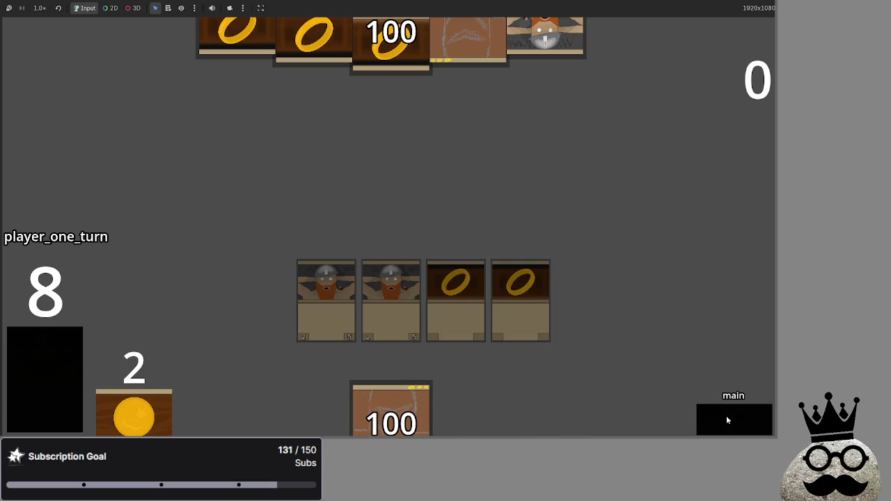
pyautogui.click(743, 423)
pyautogui.click(744, 420)
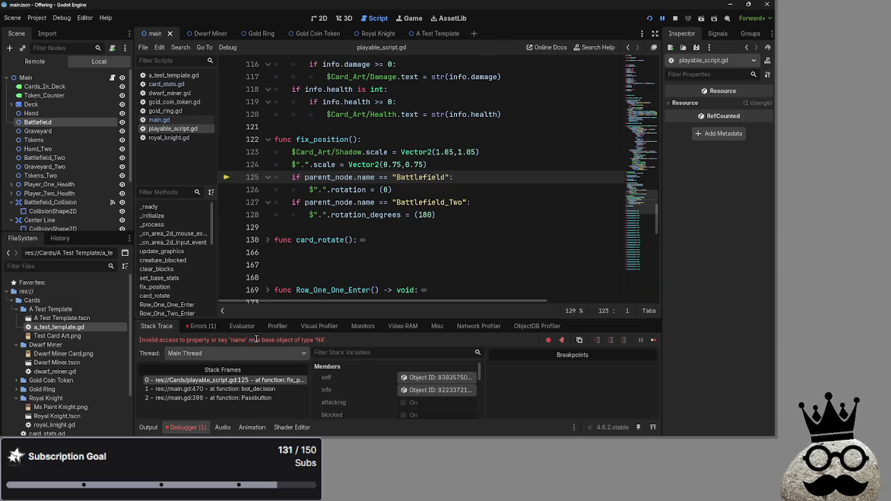
# Review the debugger errors and stack frames between main.gd and playable_script.gd.
pyautogui.click(183, 326)
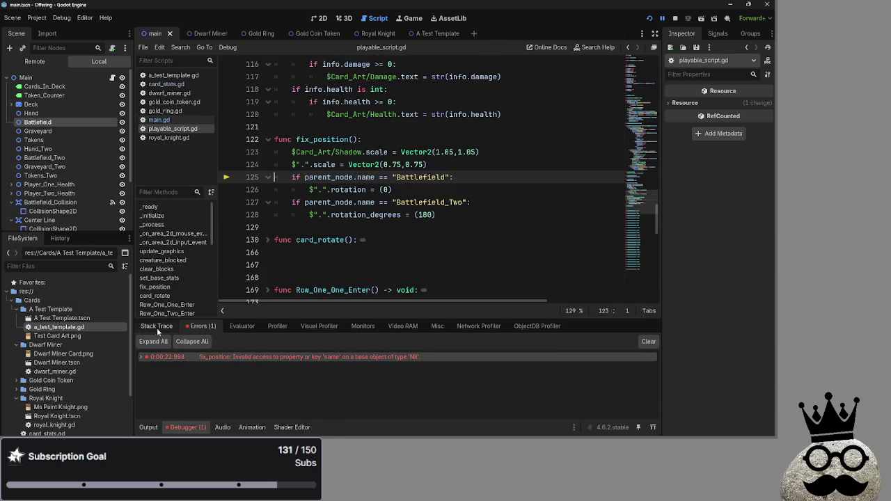
pyautogui.click(167, 327)
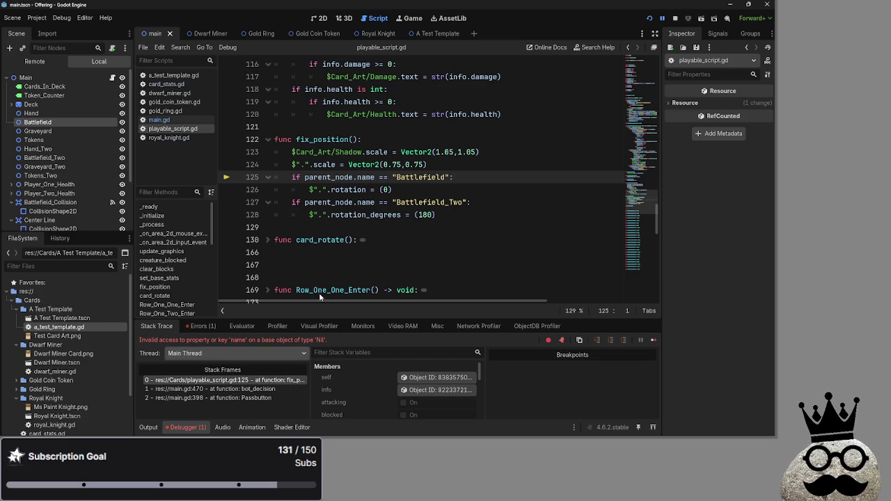
pyautogui.click(160, 120)
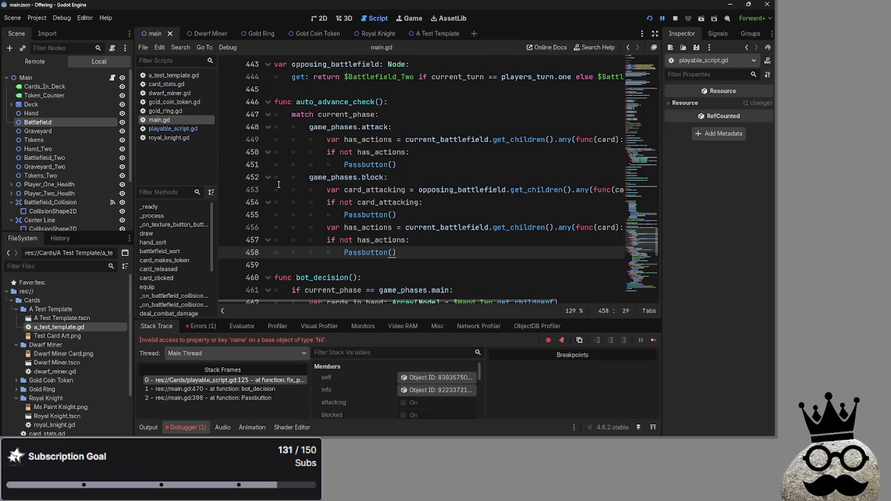
pyautogui.click(167, 130)
pyautogui.scroll(-6, 452, 237)
pyautogui.scroll(3, 452, 238)
pyautogui.scroll(5, 453, 237)
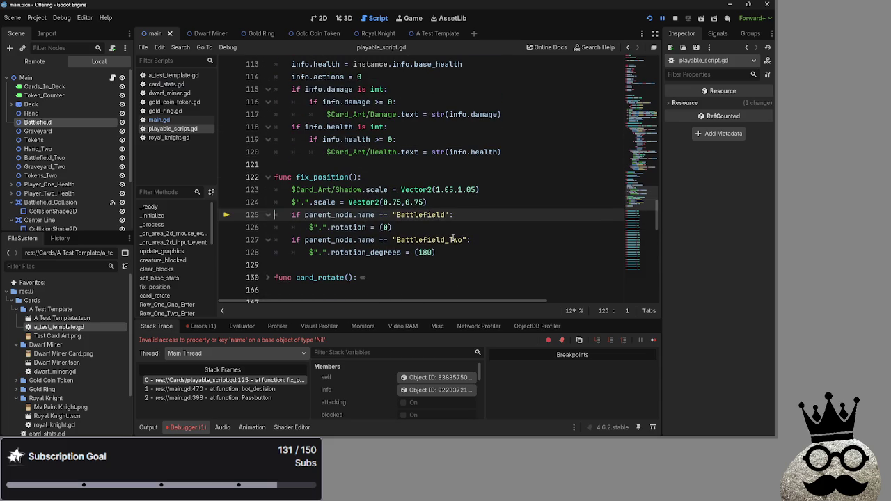
pyautogui.scroll(6, 452, 238)
pyautogui.scroll(-6, 452, 237)
# Trace the crash to card.fix_position() at main.gd line 470, check Battlefield_Two, and relaunch.
pyautogui.click(244, 389)
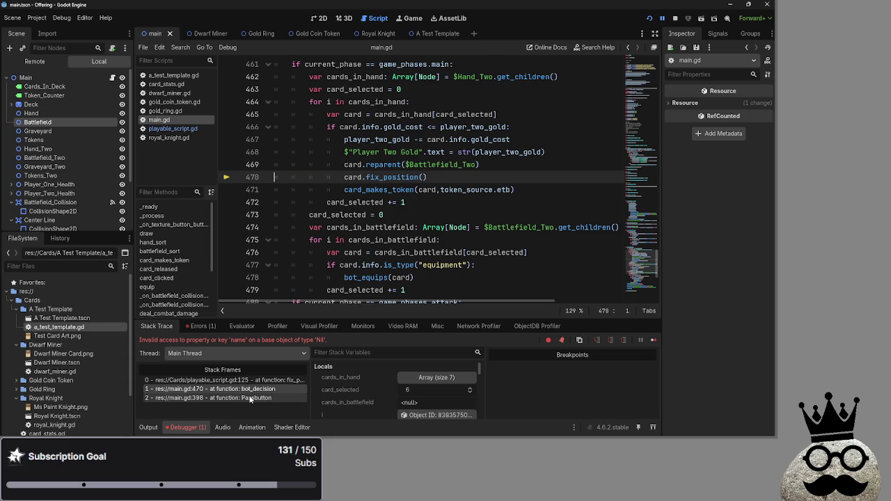
pyautogui.scroll(1, 381, 240)
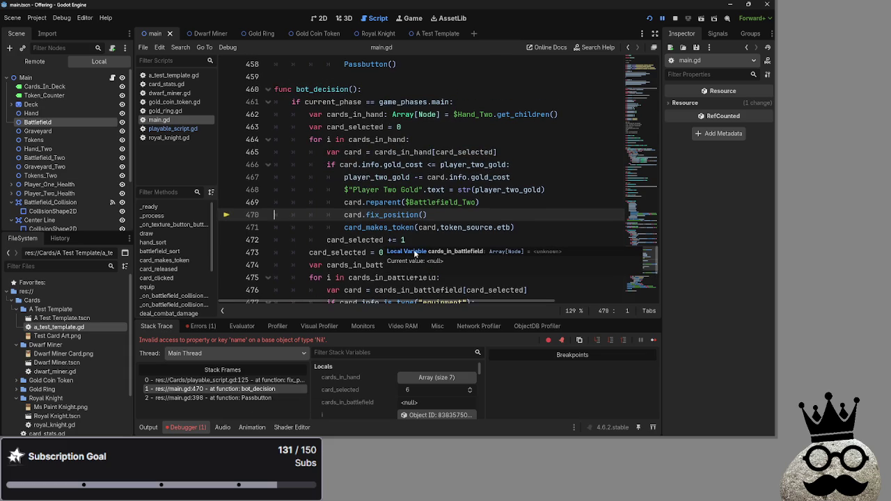
pyautogui.scroll(-2, 421, 229)
pyautogui.scroll(2, 421, 228)
pyautogui.doubleClick(391, 202)
pyautogui.click(448, 215)
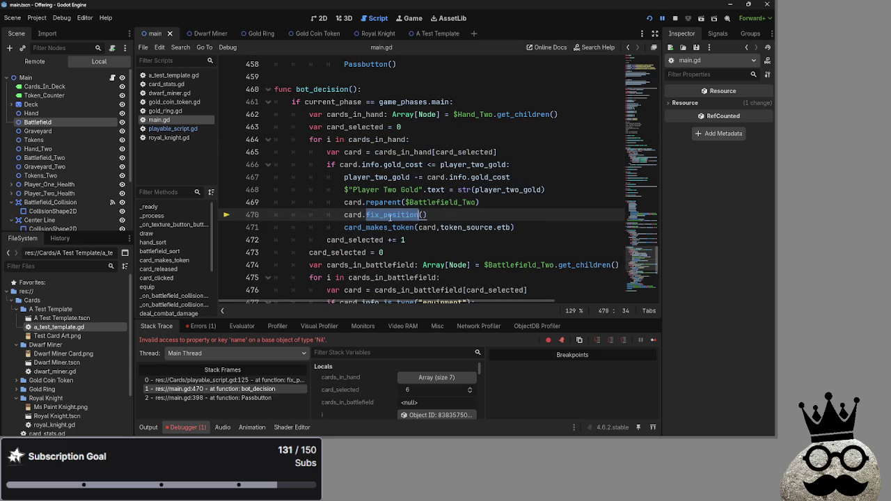
pyautogui.click(63, 157)
pyautogui.click(393, 214)
pyautogui.click(455, 215)
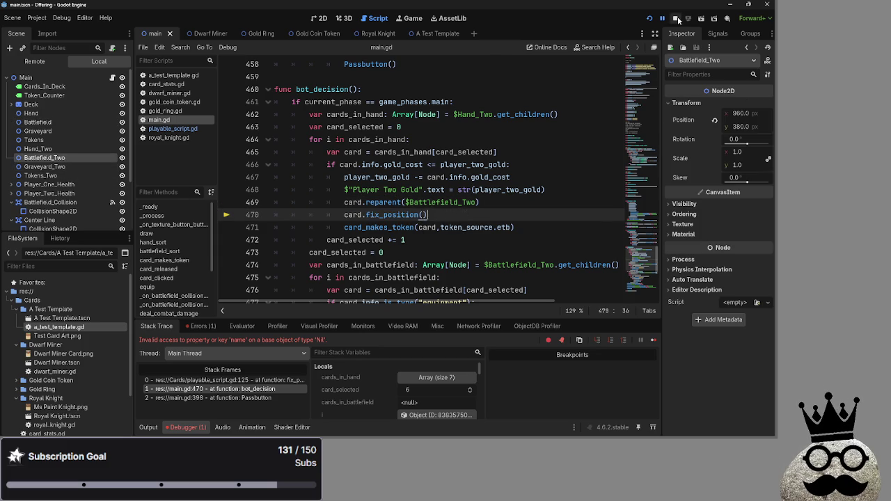
pyautogui.click(680, 19)
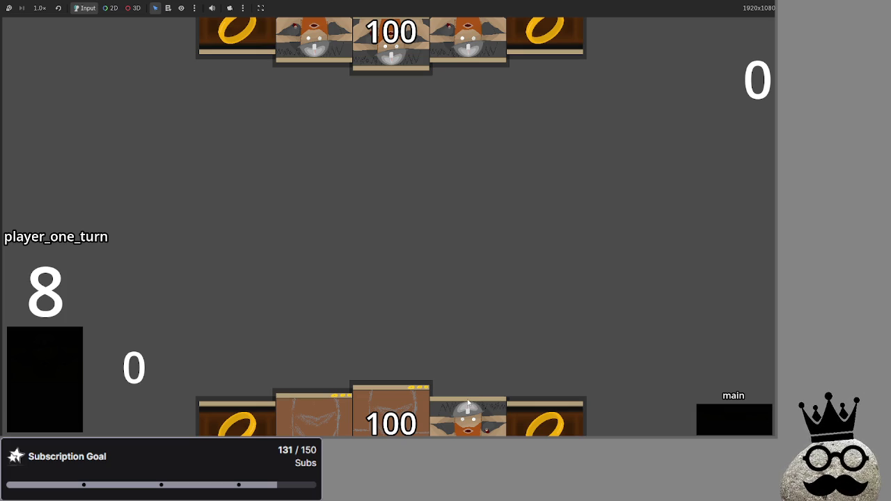
# Drag two gold ring cards and the dwarf onto the battlefield, then pass the turn to the bot.
pyautogui.moveTo(545, 418)
pyautogui.mouseDown()
pyautogui.moveTo(440, 178)
pyautogui.moveTo(410, 175)
pyautogui.moveTo(404, 204)
pyautogui.mouseUp()
pyautogui.moveTo(549, 394)
pyautogui.mouseDown()
pyautogui.moveTo(499, 206)
pyautogui.moveTo(498, 225)
pyautogui.mouseUp()
pyautogui.moveTo(479, 390); pyautogui.dragTo(527, 226)
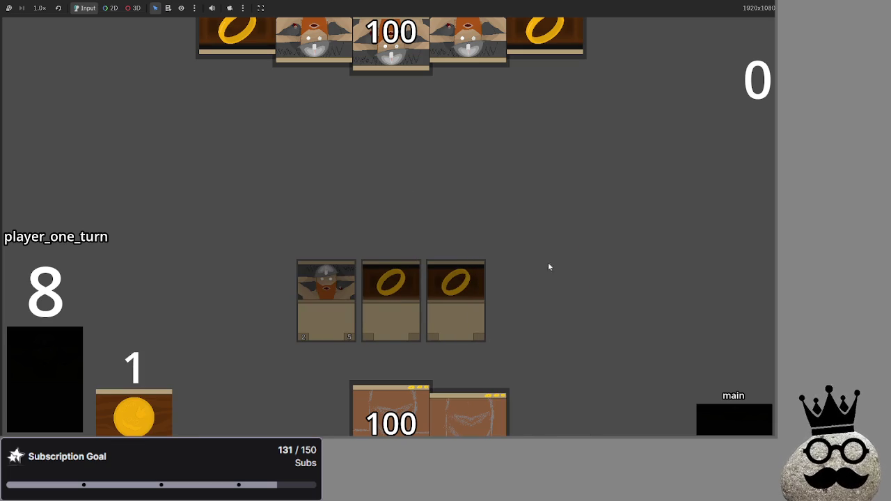
pyautogui.click(723, 427)
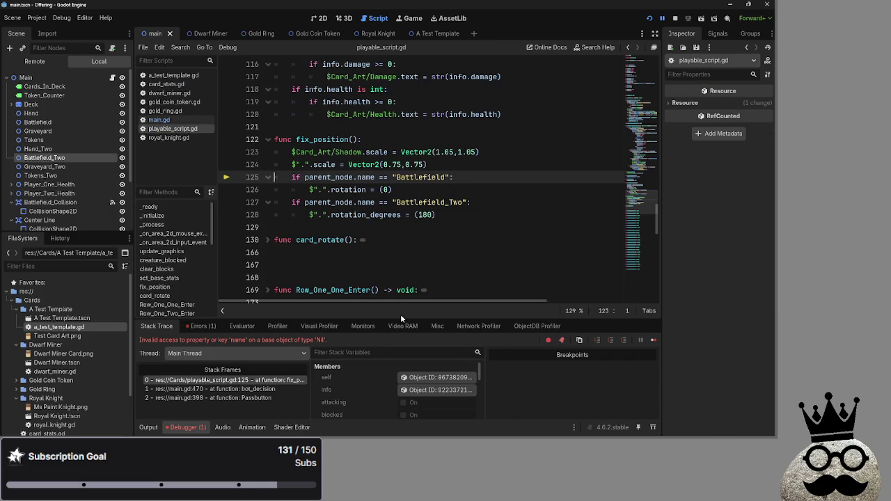
# Delete the card.fix_position() line 470 from bot_decision, stop debugging with F8, and rerun.
pyautogui.scroll(-6, 331, 266)
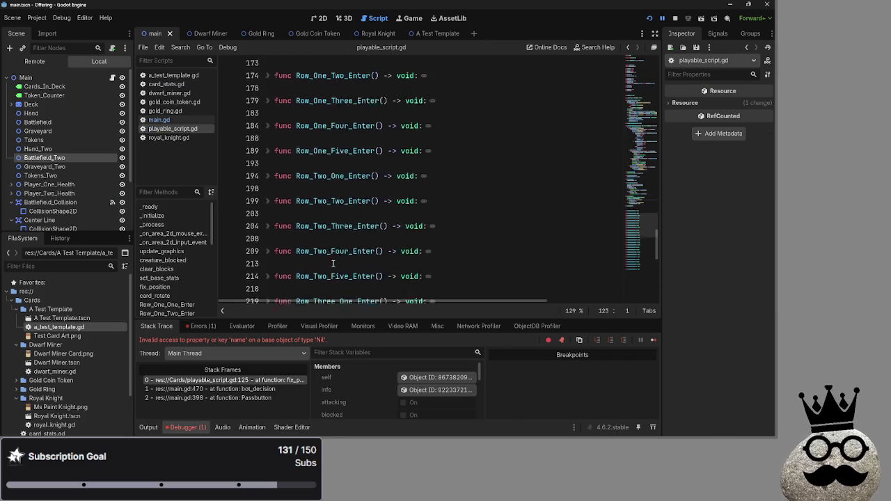
pyautogui.scroll(8, 306, 251)
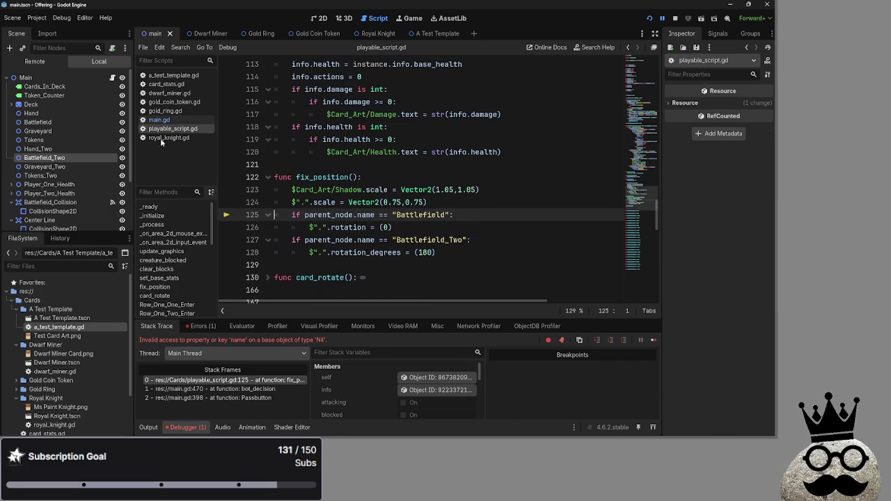
pyautogui.click(264, 389)
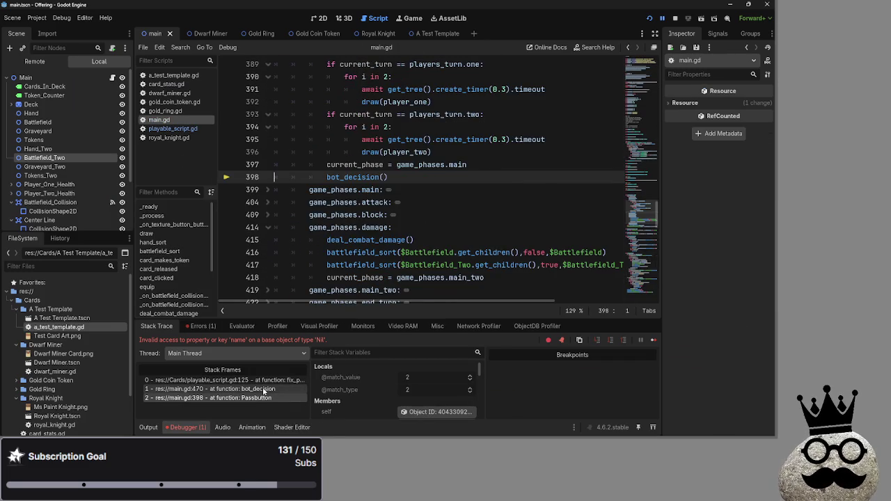
pyautogui.scroll(1, 373, 234)
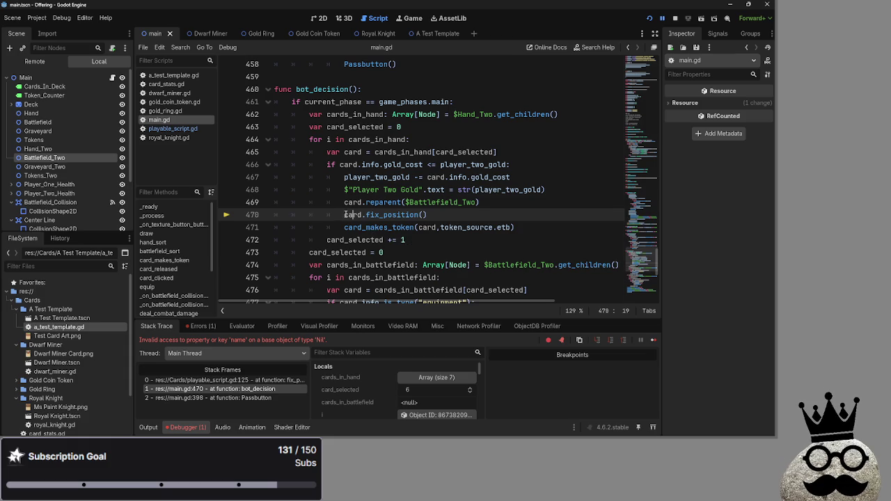
pyautogui.moveTo(439, 215); pyautogui.dragTo(446, 216)
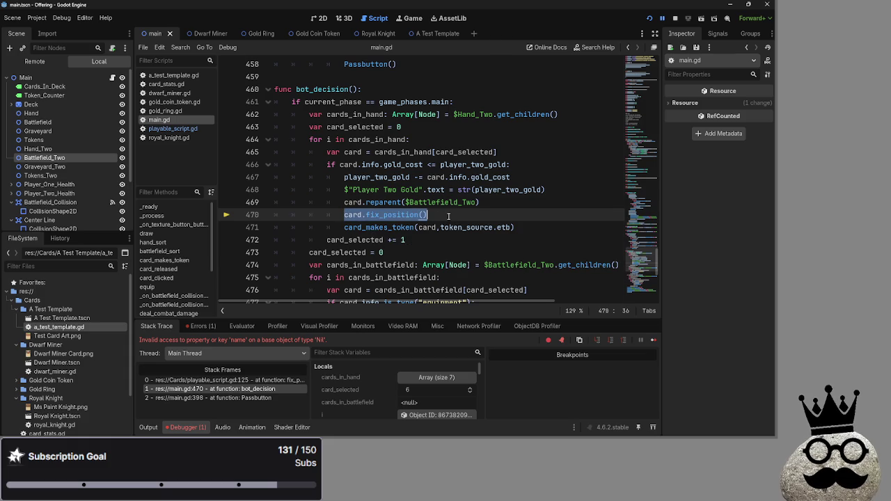
pyautogui.click(448, 215)
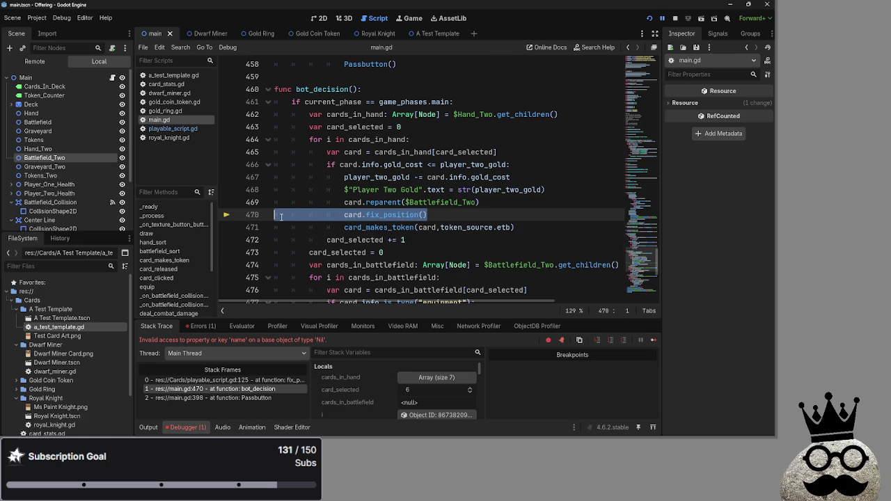
pyautogui.click(473, 216)
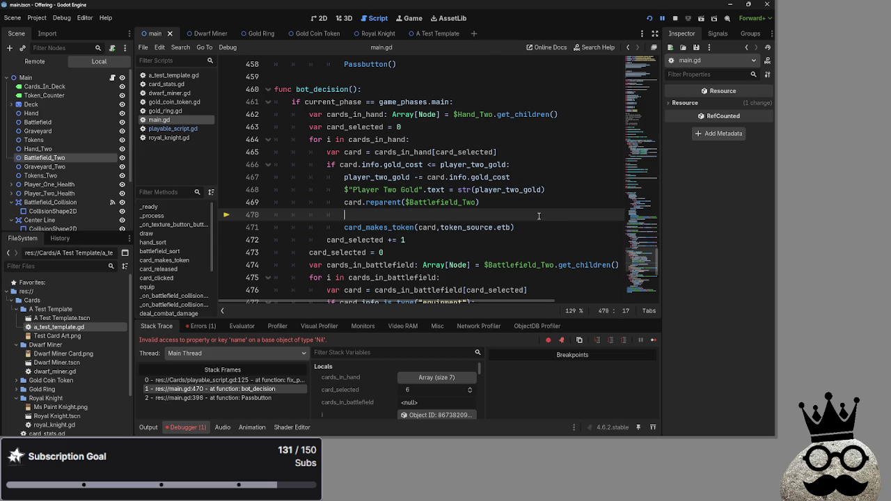
pyautogui.press('BackSpace')
pyautogui.press('BackSpace')
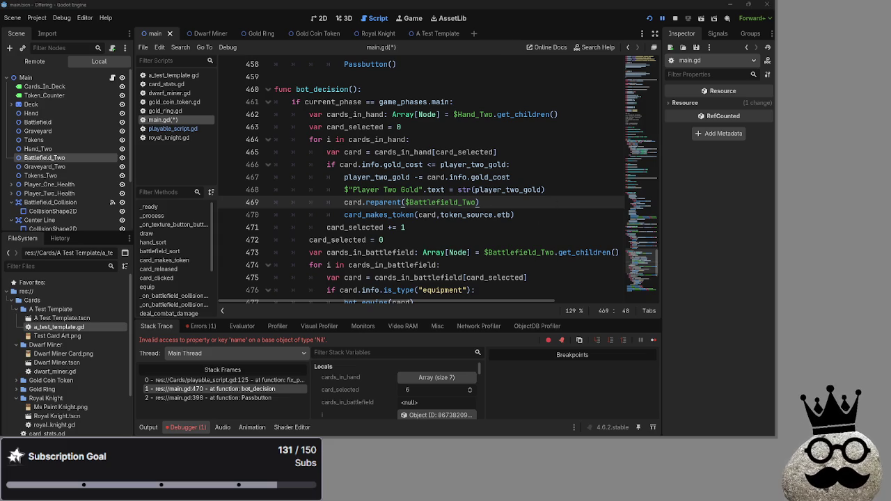
pyautogui.press('F8')
pyautogui.click(648, 20)
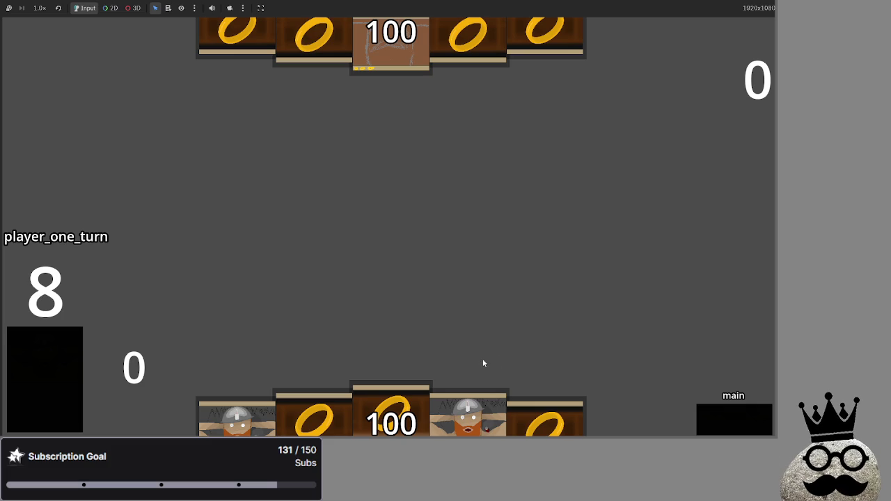
# Play the dwarf card from the hand in the rerun game.
pyautogui.click(483, 395)
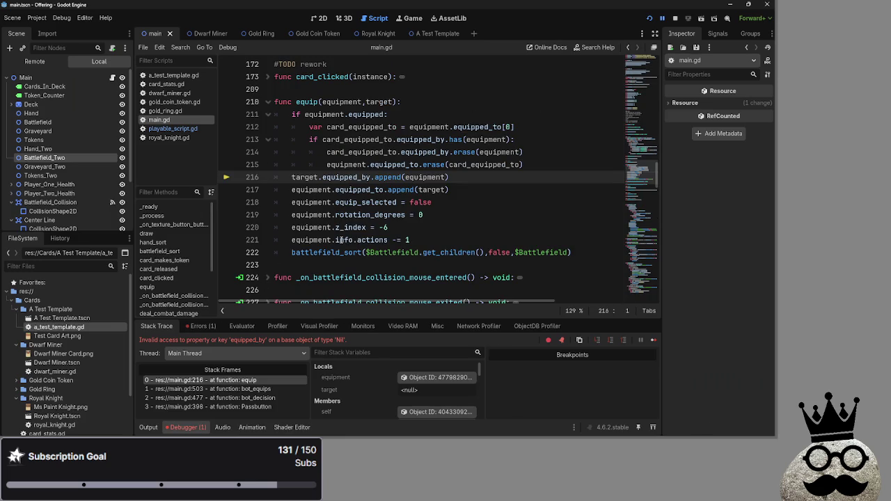
# Delete the Passbutton() line just above func bot_equips, found via the stack frames, and run with F5.
pyautogui.click(233, 389)
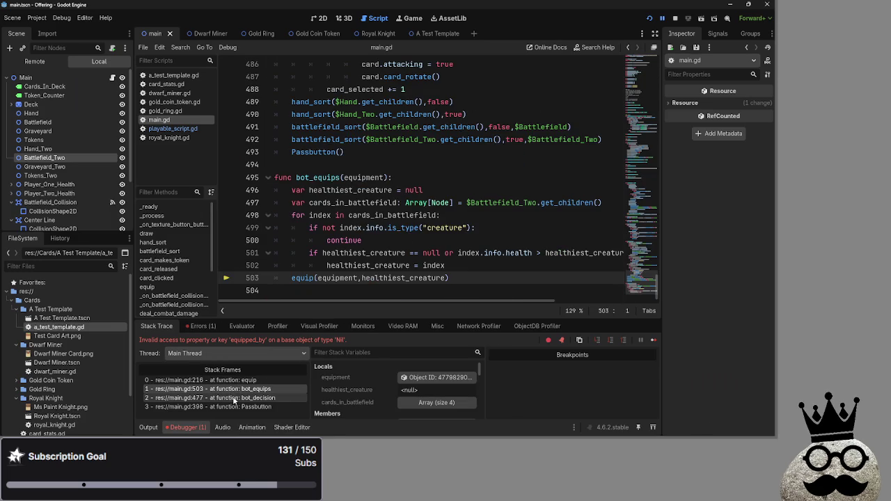
pyautogui.click(235, 397)
pyautogui.click(238, 407)
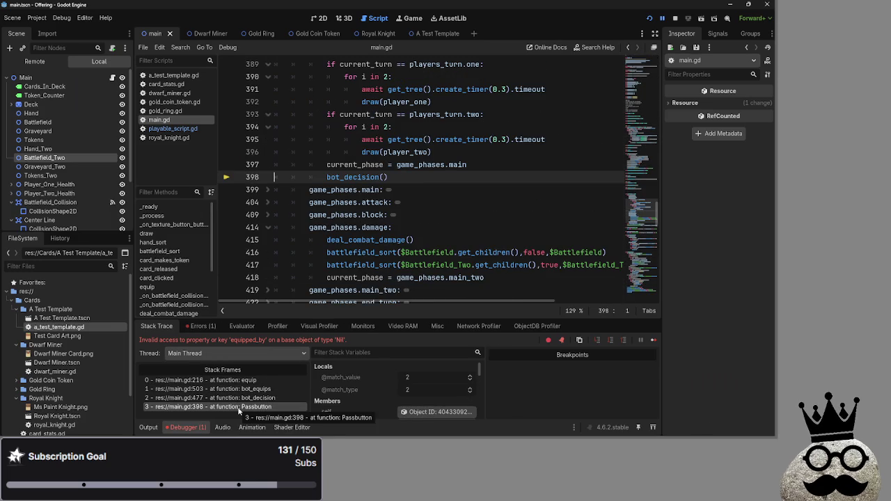
pyautogui.scroll(-20, 311, 233)
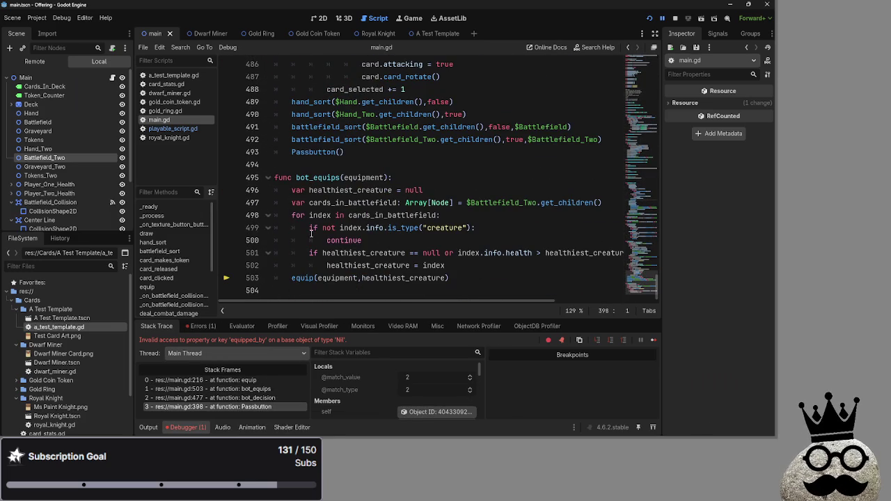
pyautogui.click(362, 156)
pyautogui.hotkey('shift', 'Home')
pyautogui.hotkey('shift', 'Home')
pyautogui.press('BackSpace')
pyautogui.press('BackSpace')
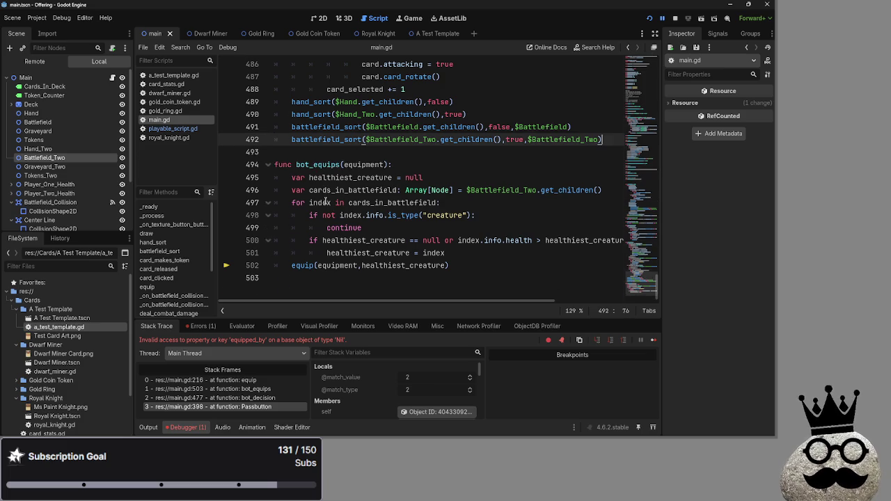
pyautogui.scroll(6, 324, 201)
pyautogui.hotkey('ctrl', 'z')
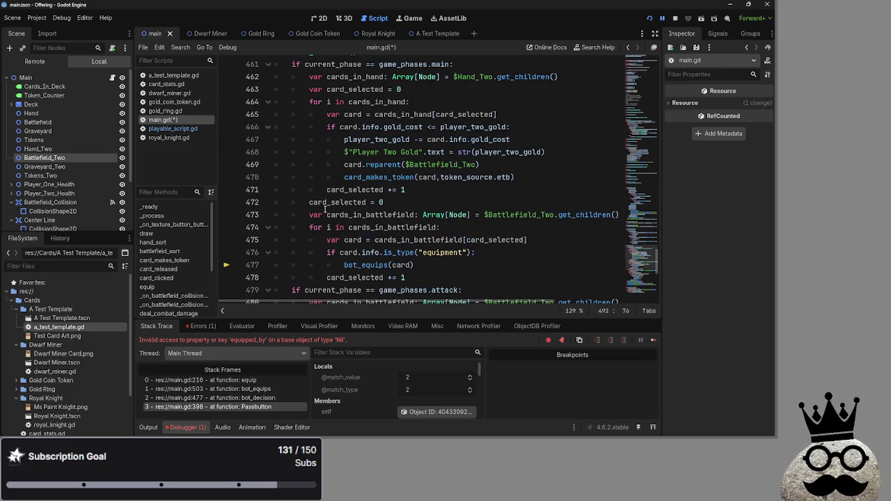
pyautogui.hotkey('ctrl', 'z')
pyautogui.scroll(-6, 324, 209)
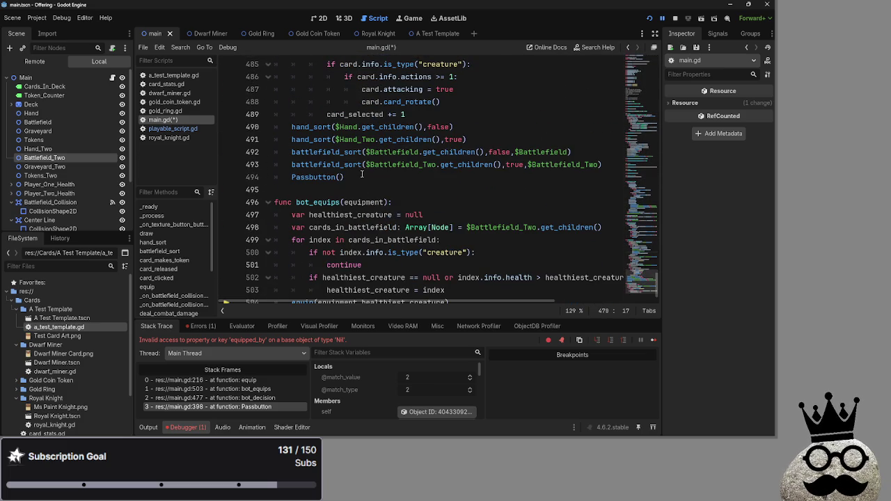
pyautogui.press('BackSpace')
pyautogui.press('BackSpace')
pyautogui.press('F5')
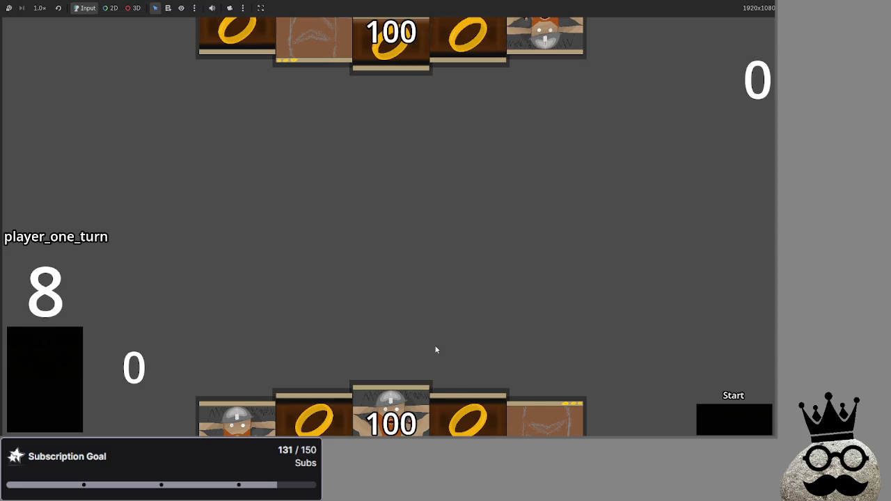
# Play cards including the dwarf onto the battlefield, advance to main two, and pass to the bot.
pyautogui.moveTo(457, 429); pyautogui.dragTo(443, 317)
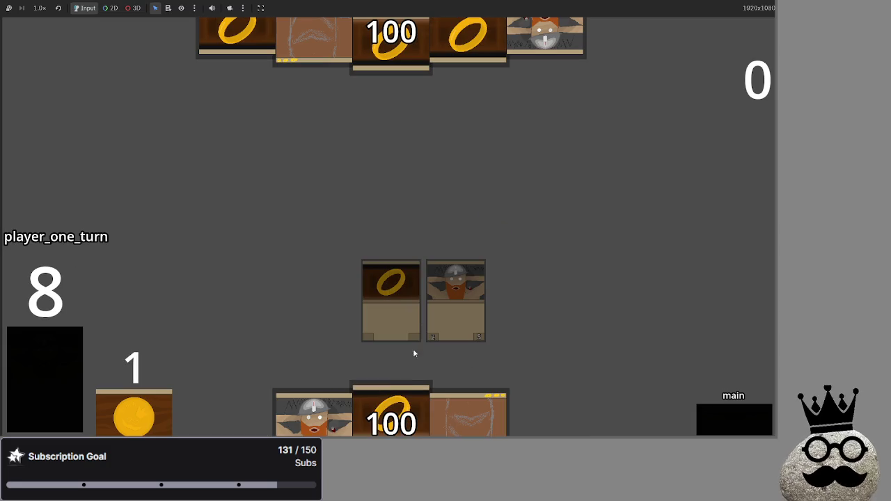
pyautogui.moveTo(457, 391); pyautogui.dragTo(521, 248)
pyautogui.click(730, 413)
pyautogui.click(720, 415)
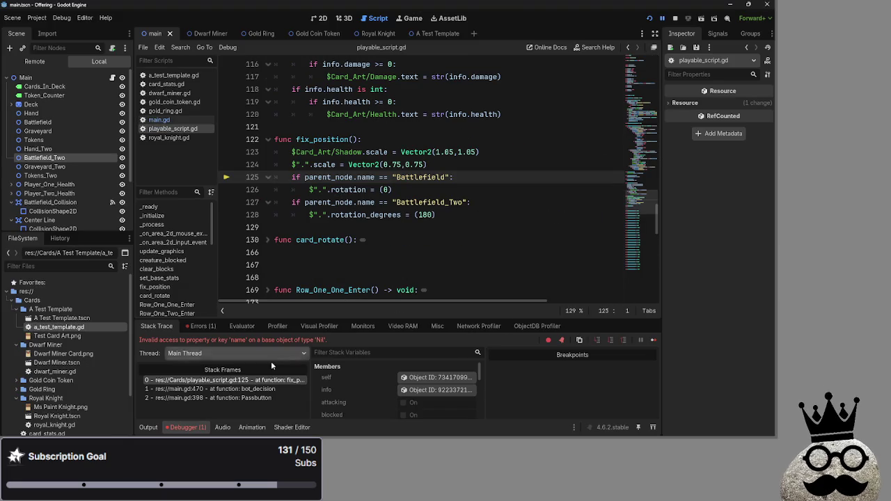
# Inspect the bot_decision frame at main.gd line 470 and the fix_position frame in playable_script.gd.
pyautogui.click(238, 389)
pyautogui.click(237, 380)
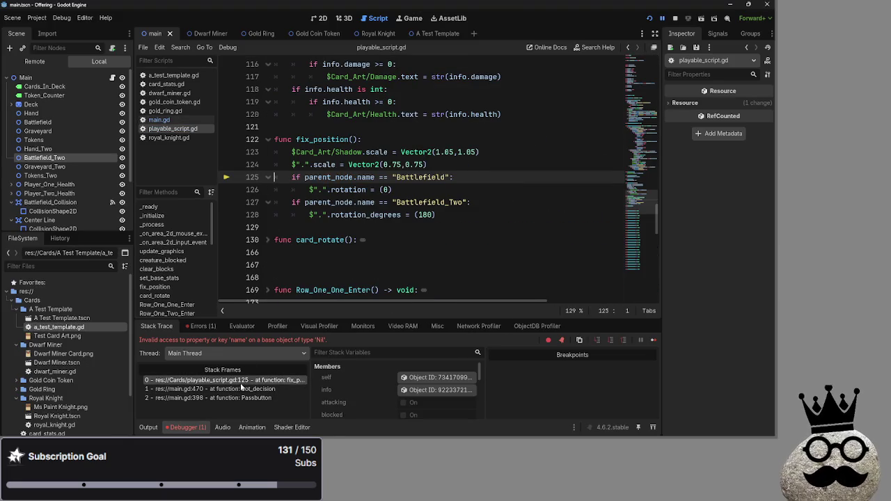
pyautogui.click(244, 388)
pyautogui.click(149, 129)
pyautogui.click(159, 119)
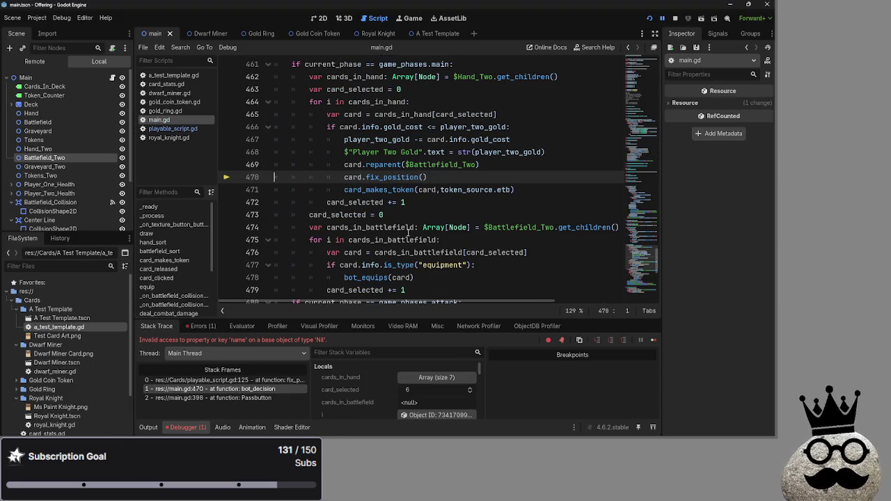
pyautogui.scroll(-5, 453, 208)
pyautogui.click(482, 213)
pyautogui.hotkey('ctrl', 'z')
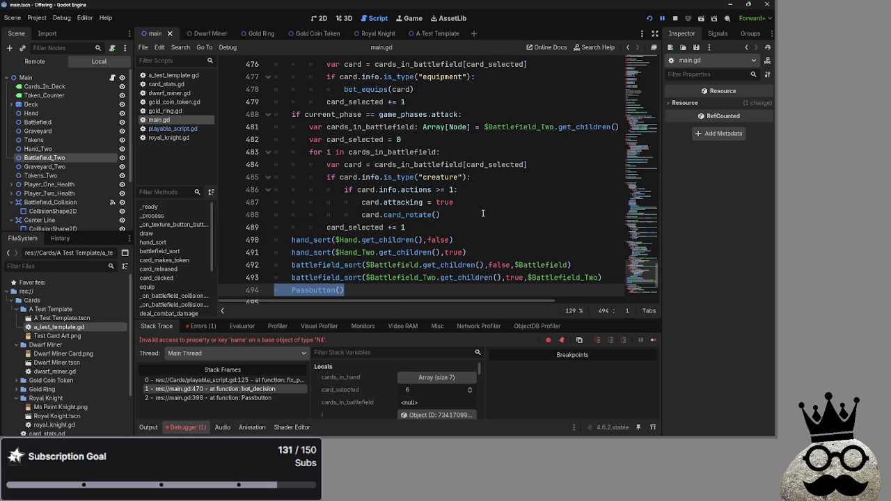
pyautogui.scroll(12, 411, 244)
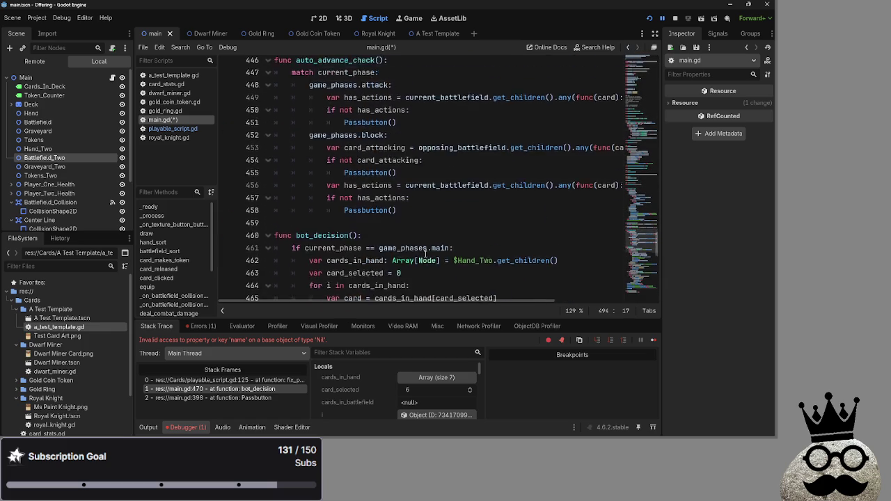
pyautogui.click(429, 202)
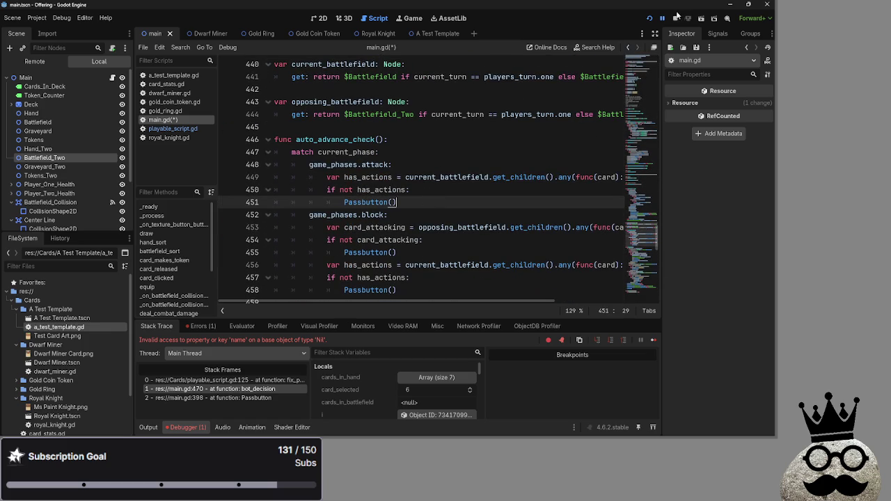
# Stop the crashed session, relaunch the game, and advance to the next phase.
pyautogui.click(676, 17)
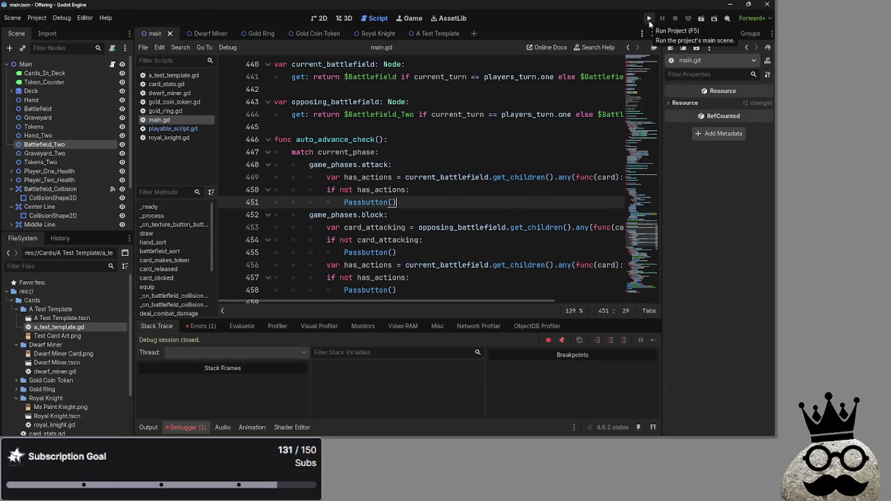
pyautogui.click(649, 19)
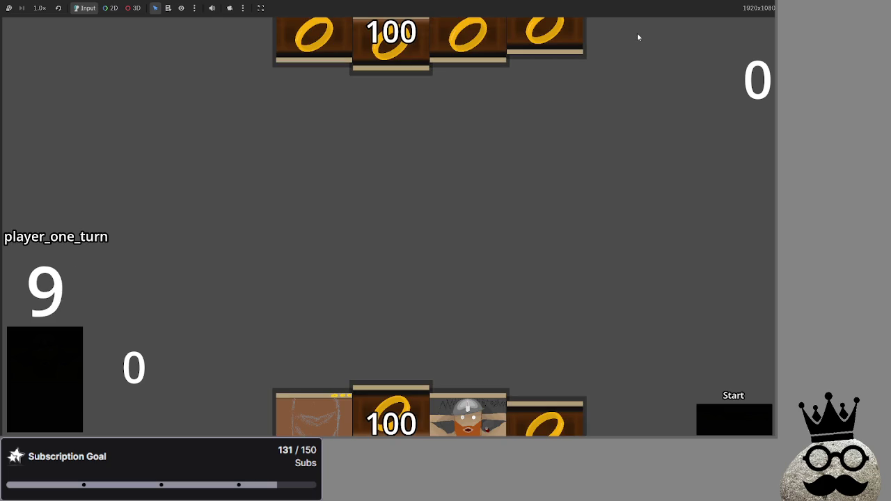
pyautogui.click(720, 418)
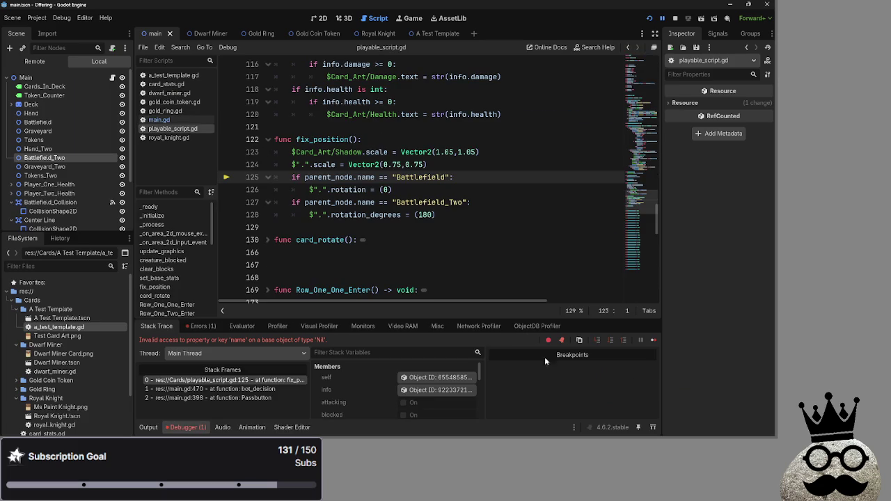
# Return to auto_advance_check in main.gd and review the block phase branch, lines 452–458.
pyautogui.scroll(15, 334, 240)
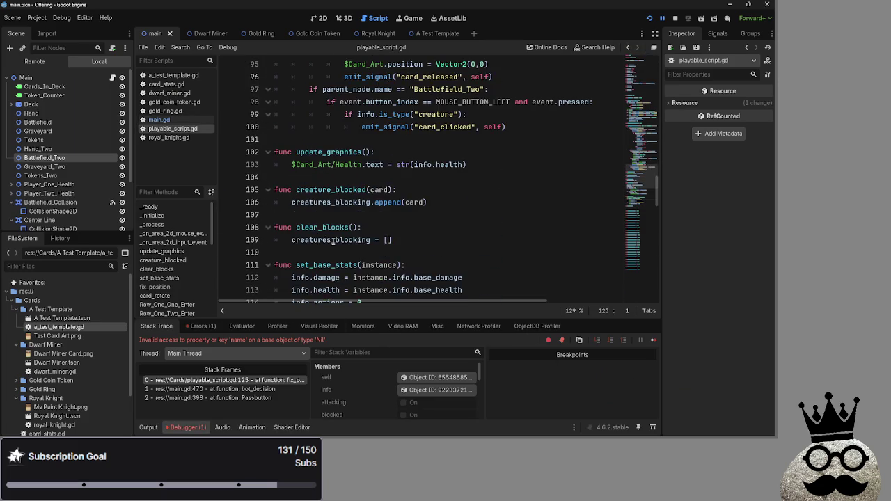
pyautogui.scroll(13, 333, 240)
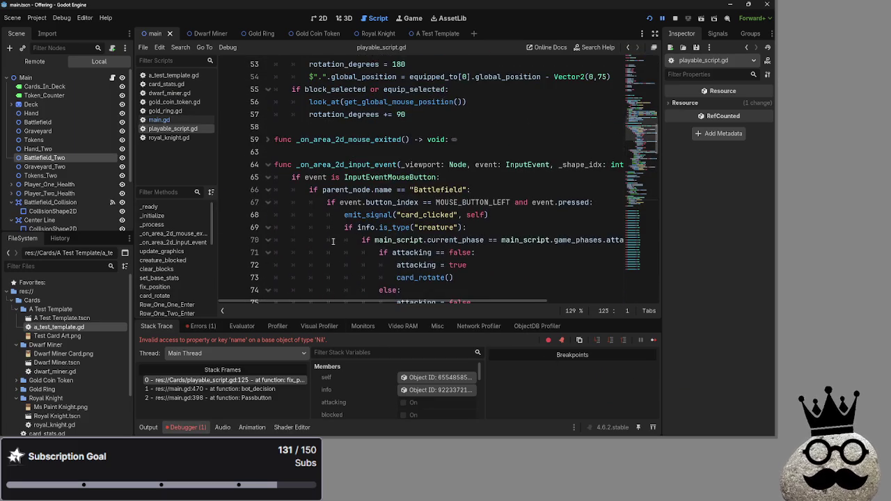
pyautogui.scroll(-20, 334, 240)
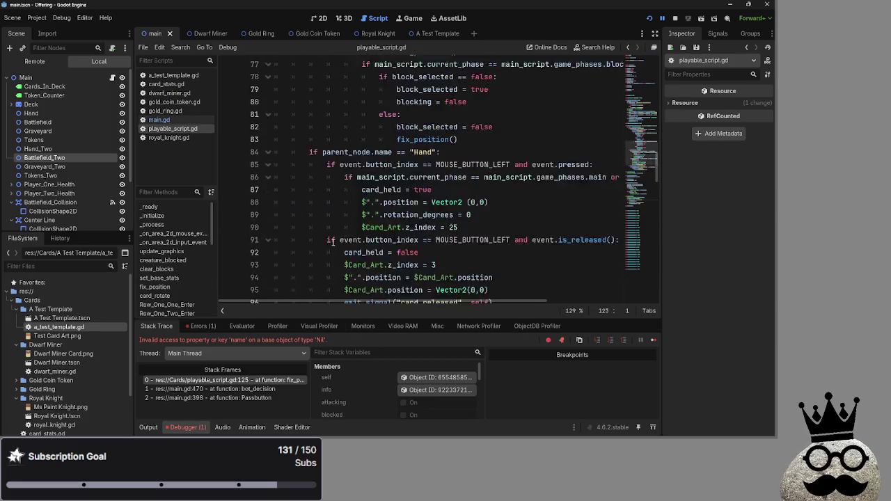
pyautogui.hotkey('alt', 'Left')
pyautogui.scroll(-2, 343, 244)
pyautogui.scroll(1, 418, 226)
pyautogui.moveTo(416, 216)
pyautogui.mouseDown()
pyautogui.moveTo(327, 152)
pyautogui.moveTo(248, 139)
pyautogui.mouseUp()
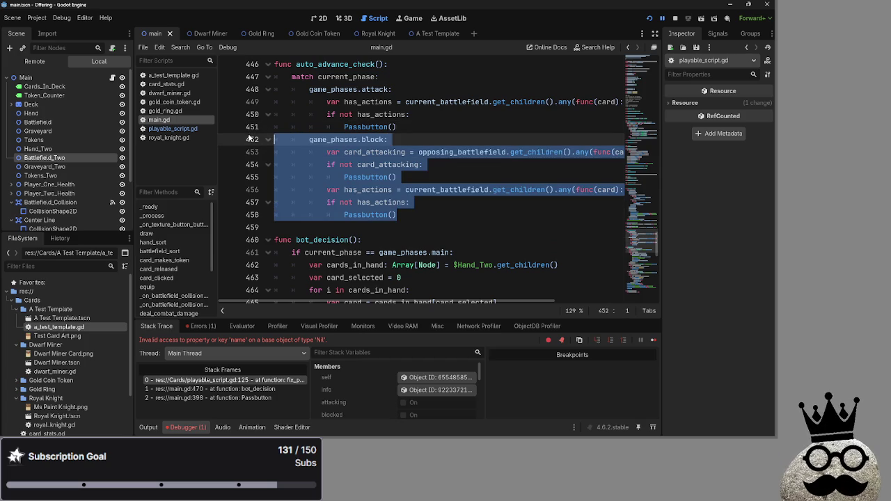
pyautogui.scroll(7, 411, 187)
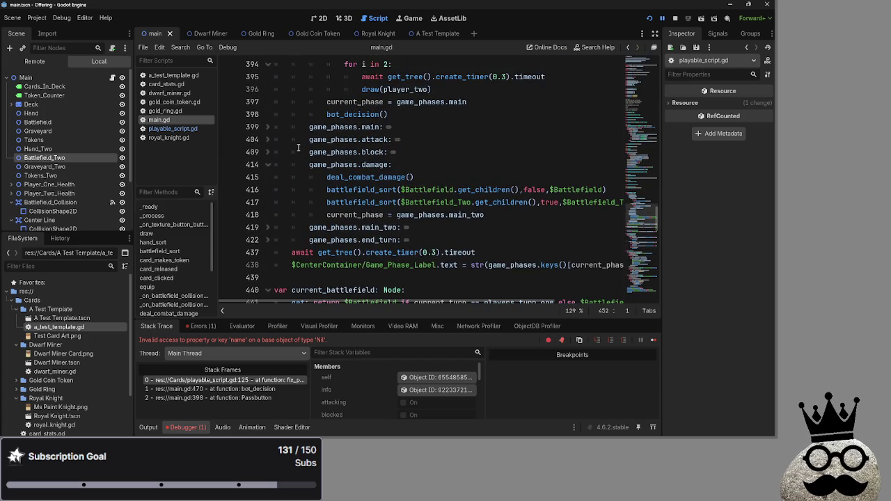
pyautogui.scroll(3, 280, 177)
# Delete the bot_decision() call on line 398 in the draw phase and run the game again.
pyautogui.click(403, 230)
pyautogui.moveTo(398, 228); pyautogui.dragTo(274, 228)
pyautogui.press('BackSpace')
pyautogui.press('BackSpace')
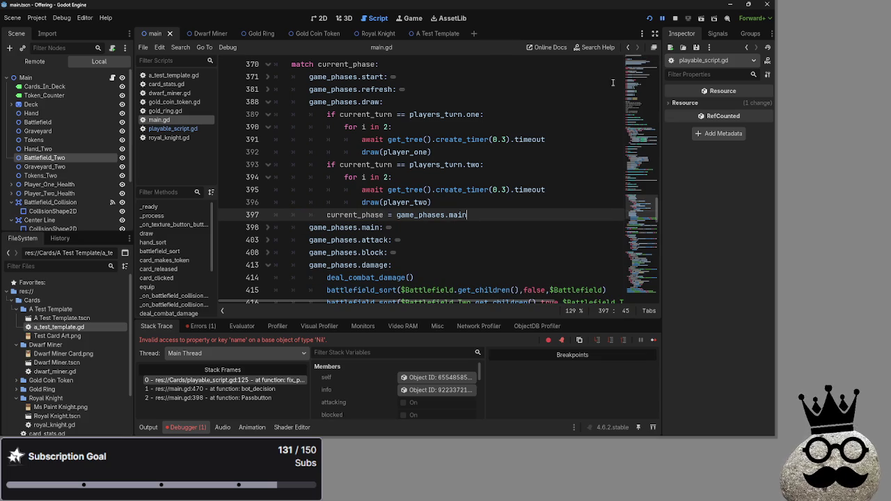
pyautogui.click(648, 22)
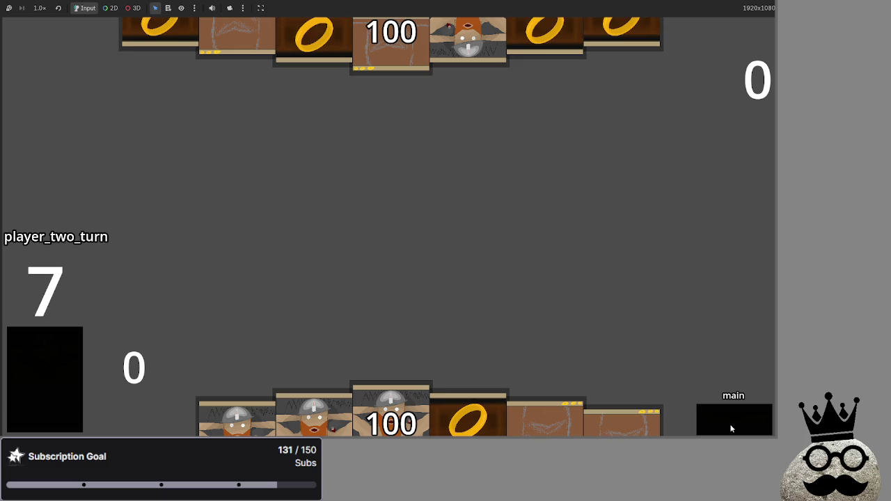
# Return to the editor and review the game_phases.main branch around bot_decision() in main.gd.
pyautogui.hotkey('alt', 'Tab')
pyautogui.scroll(-1, 280, 227)
pyautogui.click(489, 227)
pyautogui.press('Up')
pyautogui.press('Down')
pyautogui.press('Up')
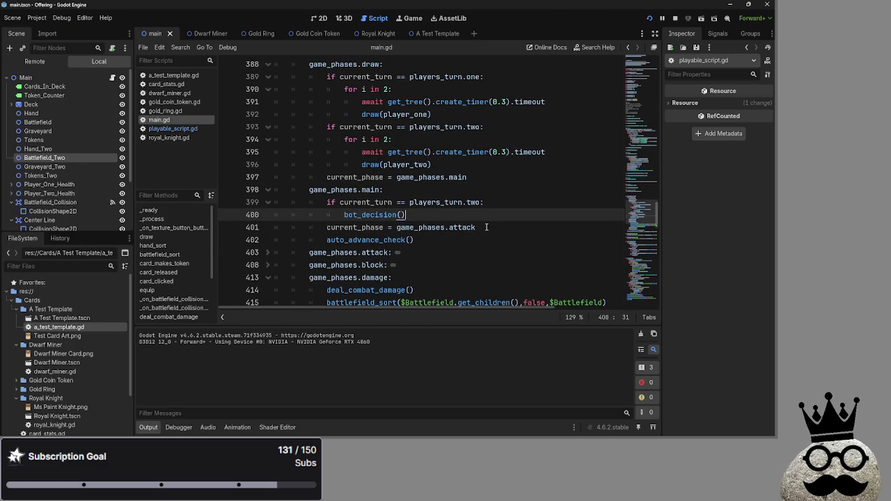
pyautogui.click(489, 189)
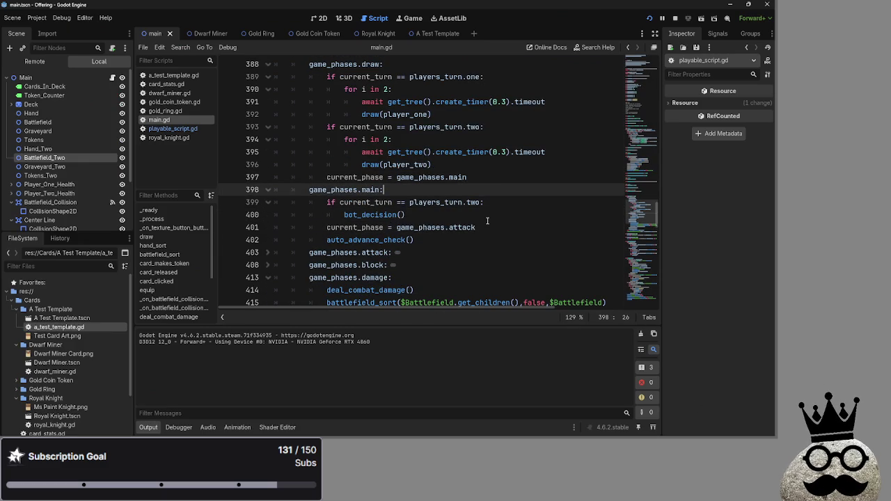
pyautogui.scroll(1, 487, 219)
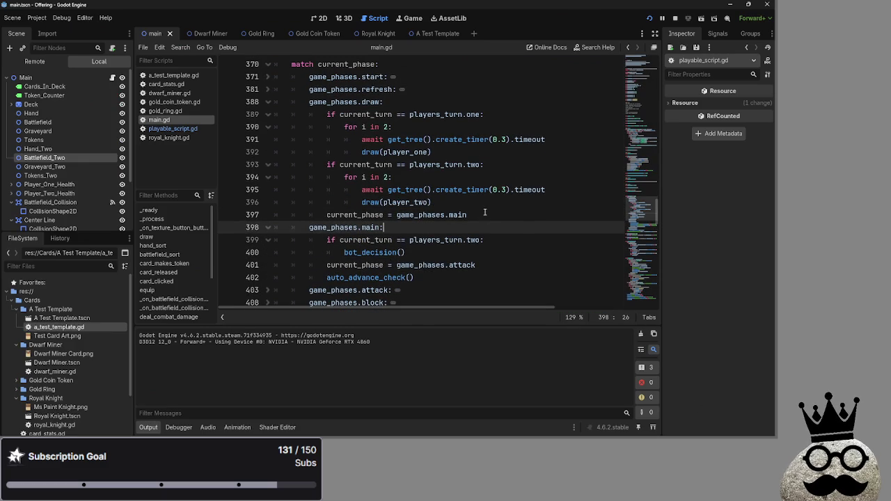
# Collapse and re-expand the main-phase branch, leaving the caret at the end of line 397.
pyautogui.click(268, 227)
pyautogui.click(497, 215)
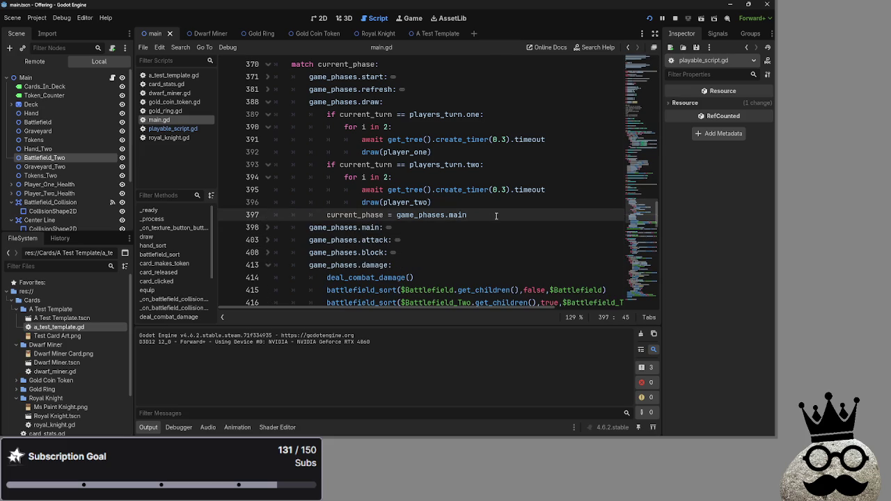
pyautogui.click(268, 227)
pyautogui.click(268, 227)
# Below line 397 add 'if current_turn == players_turn.two:' calling Passbutton(), then run the game.
pyautogui.press('Return')
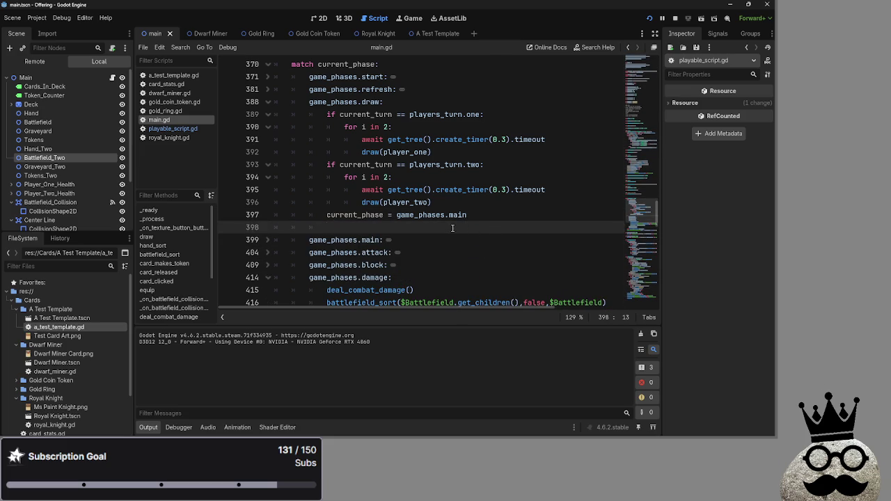
pyautogui.write('ifplayer_two')
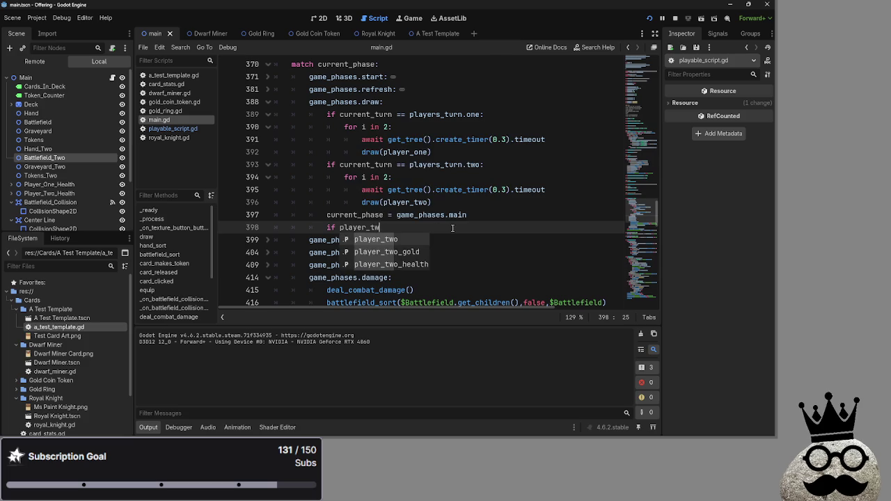
pyautogui.write('.tir')
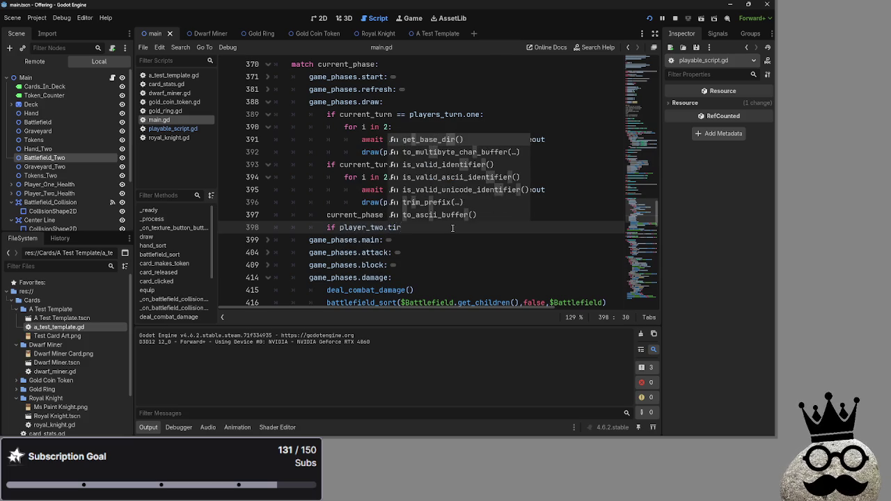
pyautogui.press('BackSpace')
pyautogui.press('BackSpace')
pyautogui.press('BackSpace')
pyautogui.write('cur')
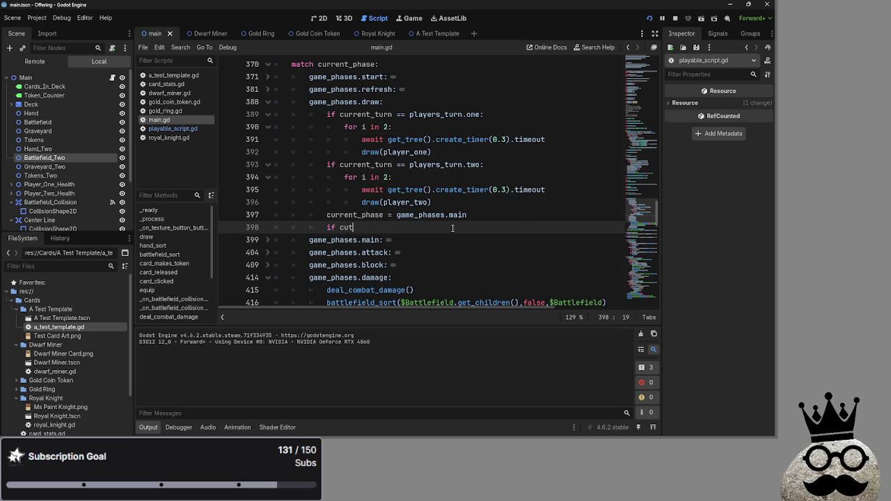
pyautogui.write('rent')
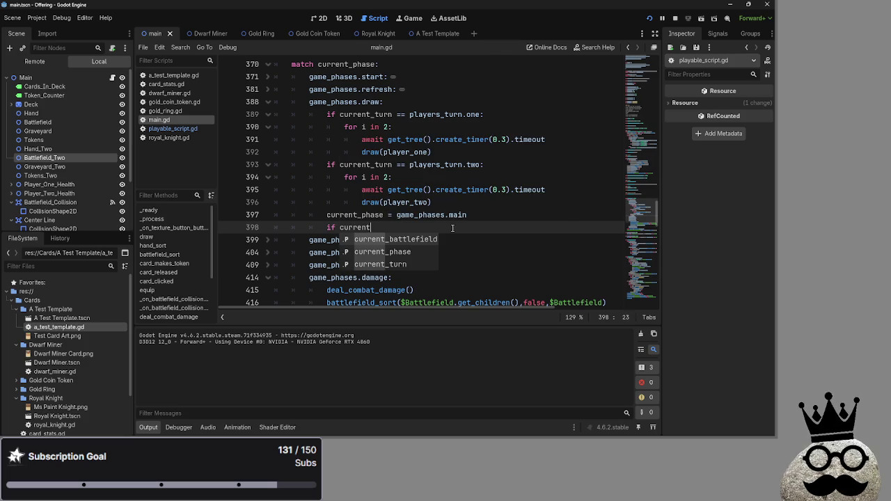
pyautogui.write('_turn.')
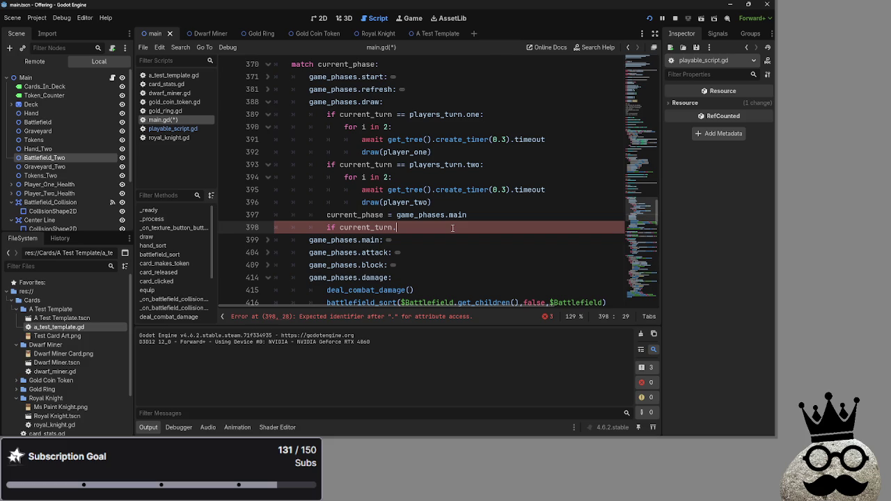
pyautogui.write('_')
pyautogui.write('== player')
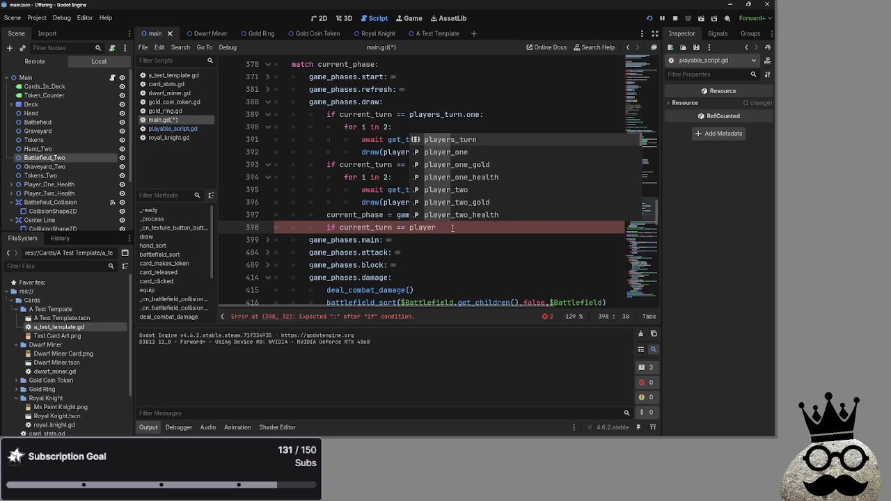
pyautogui.write('s_t')
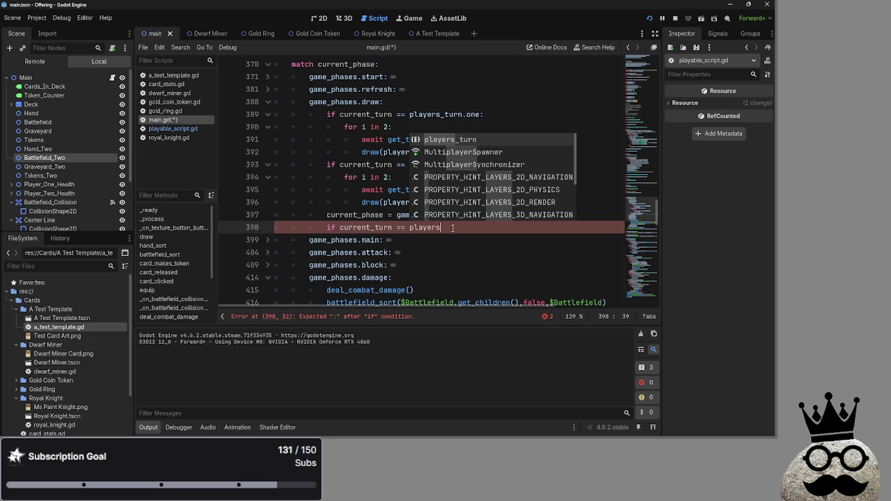
pyautogui.press('Return')
pyautogui.write('two:')
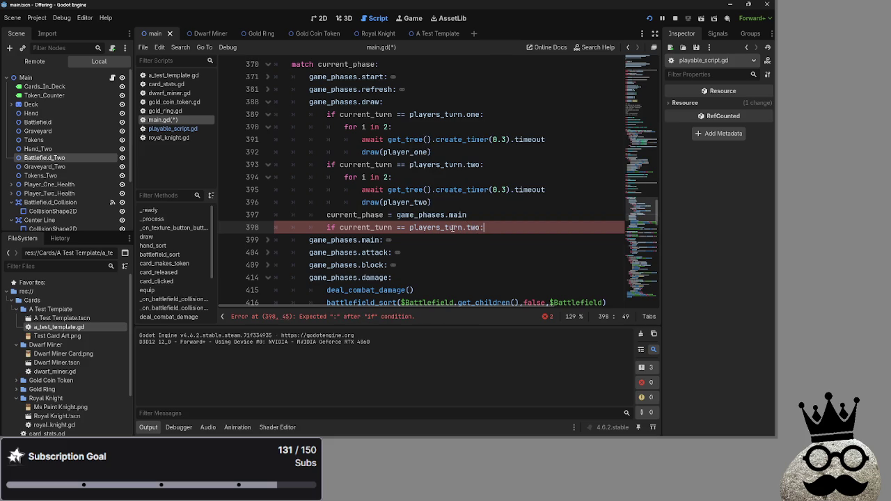
pyautogui.press('Return')
pyautogui.write('passbi')
pyautogui.press('Return')
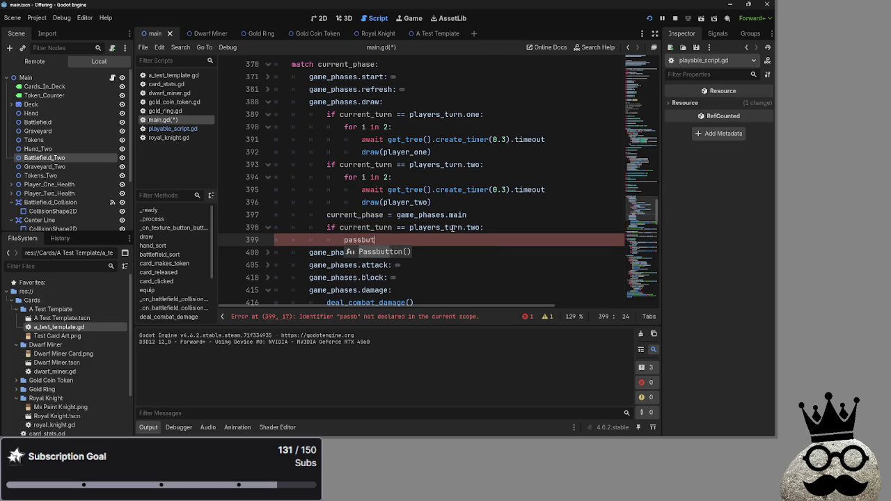
pyautogui.press('F5')
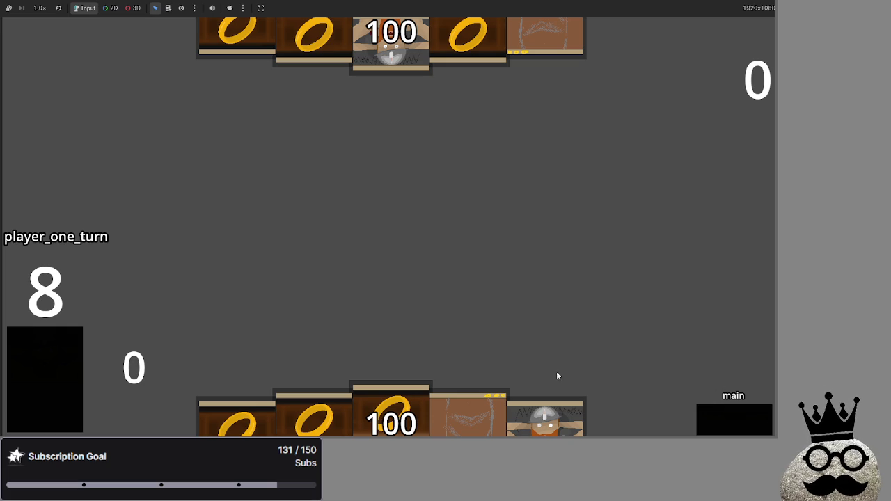
# Advance player one's turn from main to main_two, then bring Monkeytype to the front maximized.
pyautogui.click(723, 419)
pyautogui.hotkey('alt', 'Tab')
pyautogui.hotkey('alt', 'Tab')
pyautogui.press('super+Up')
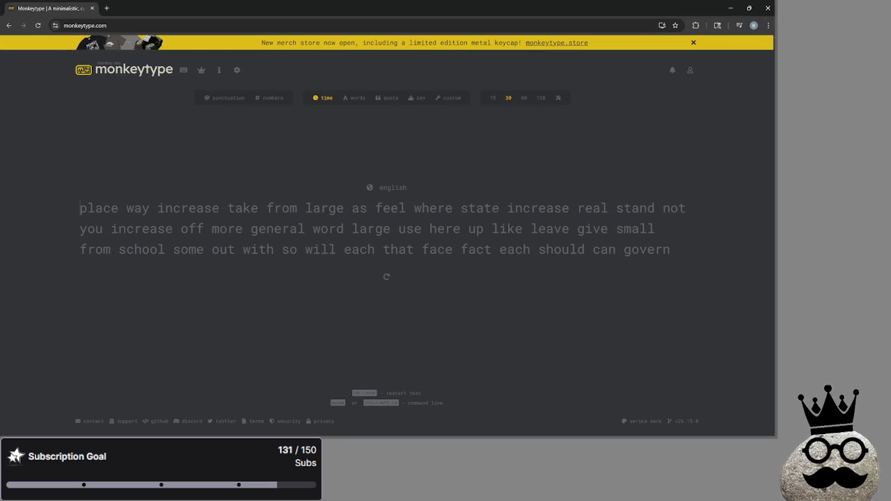
# Complete a first 30-second English typing test, finishing at 69 wpm with 91% accuracy.
pyautogui.hotkey('alt', 'Tab')
pyautogui.hotkey('alt', 'Tab')
pyautogui.hotkey('alt', 'Tab')
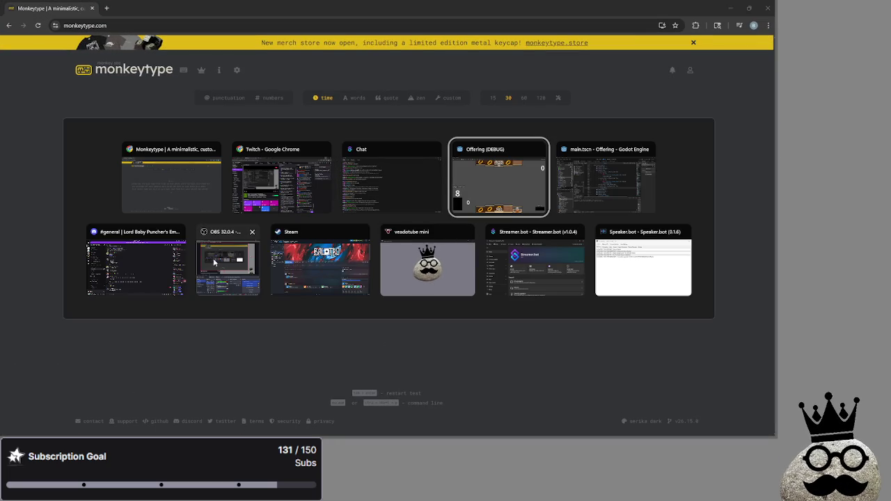
pyautogui.press('Escape')
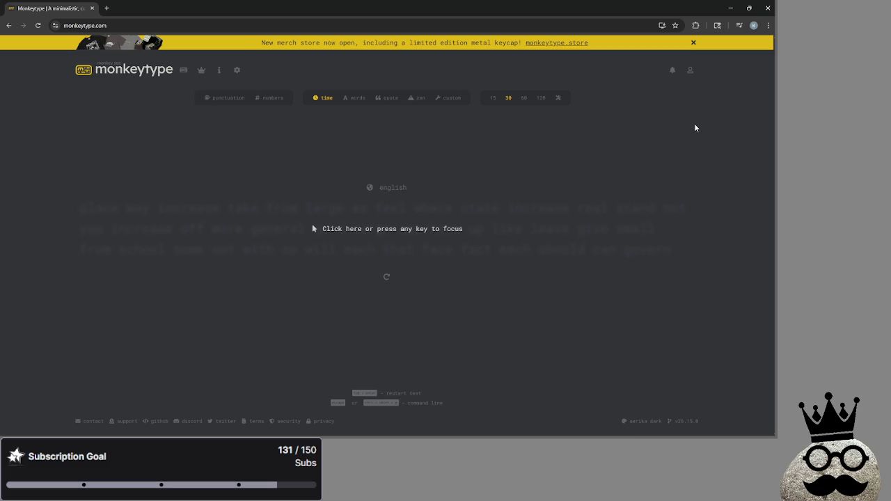
pyautogui.click(90, 205)
pyautogui.write('place way ')
pyautogui.write('increaswe take f')
pyautogui.write('rom large as feel')
pyautogui.write(' where state in')
pyautogui.write('crease real stand')
pyautogui.write(' not you inc')
pyautogui.write('rease off more ')
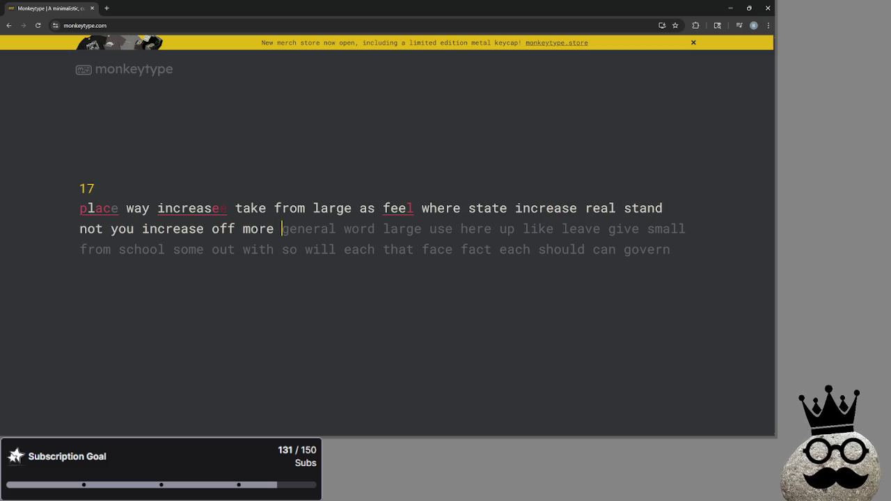
pyautogui.write('general word large use here up like leave gi ')
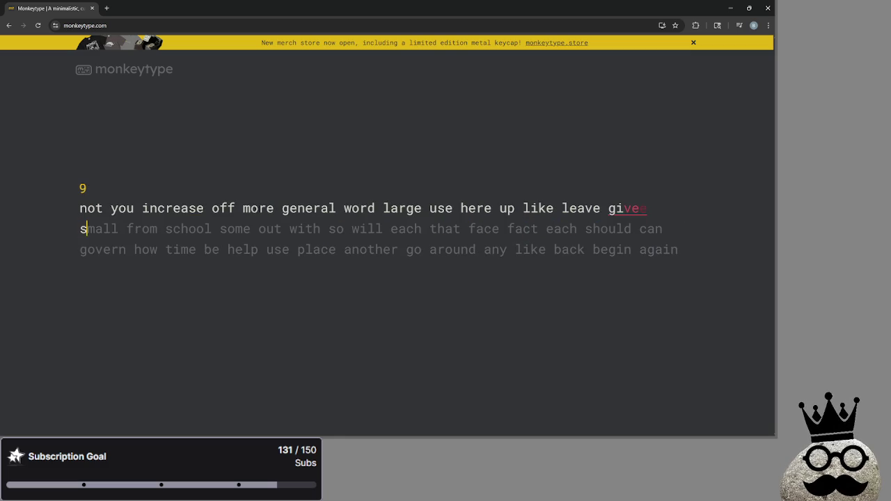
pyautogui.write('small from')
pyautogui.press('BackSpace')
pyautogui.press('BackSpace')
pyautogui.write('school some out with so will each')
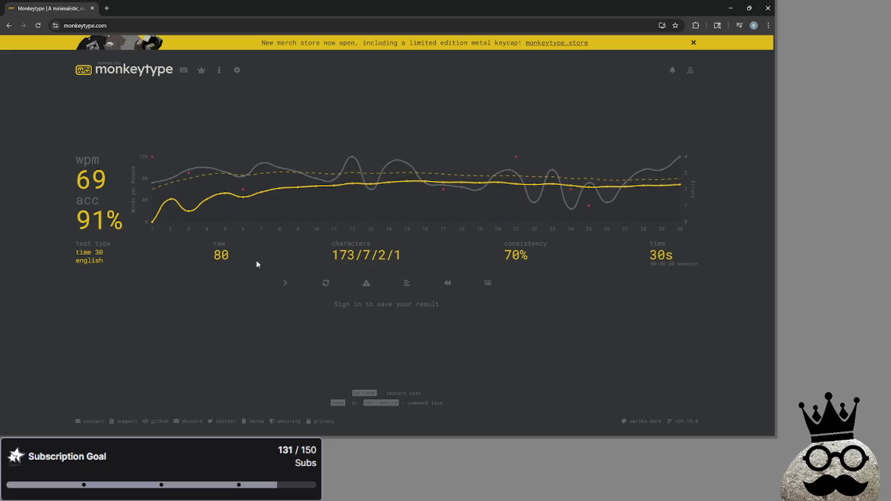
# Restart and complete a second 30-second test, then switch back to the card game.
pyautogui.press('Tab')
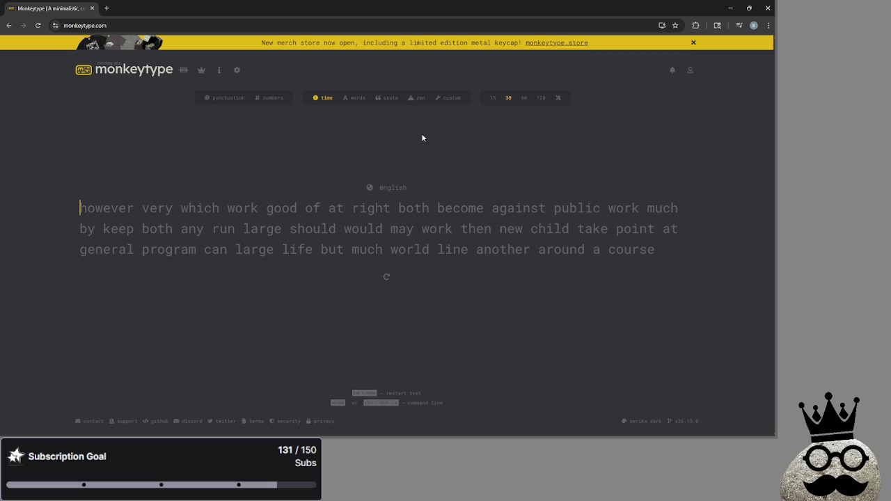
pyautogui.write('howevere')
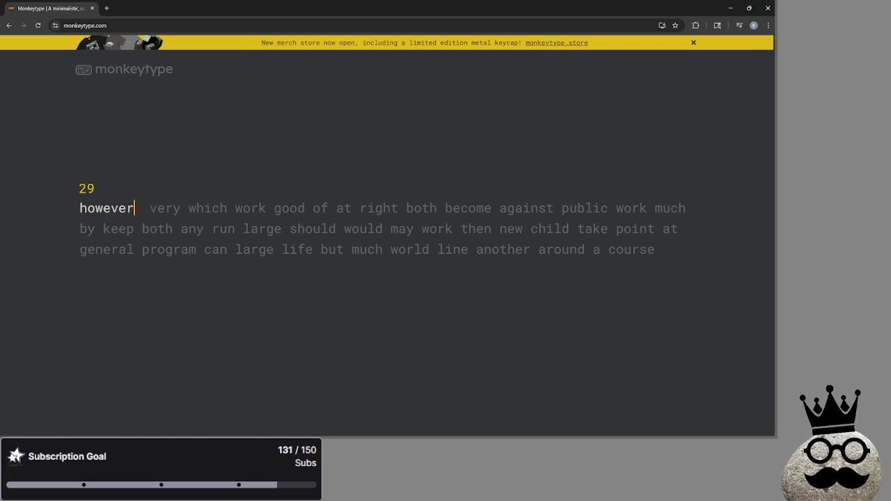
pyautogui.write(' very which work')
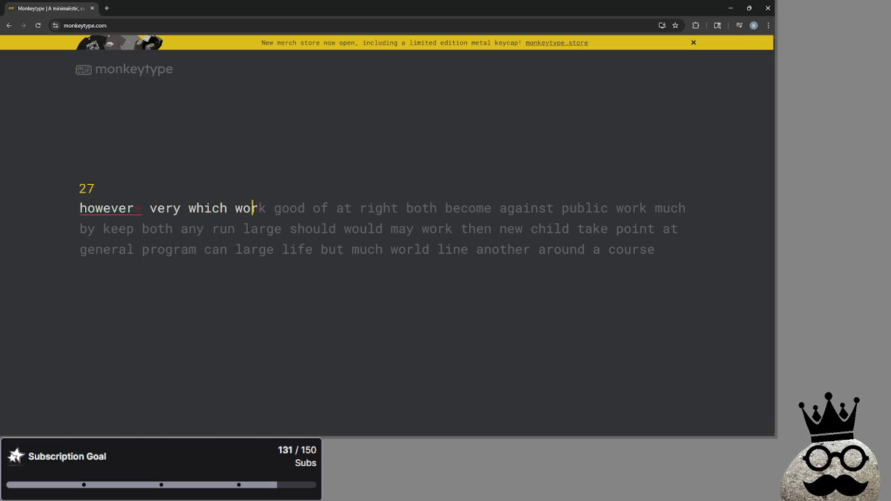
pyautogui.write(' good of ')
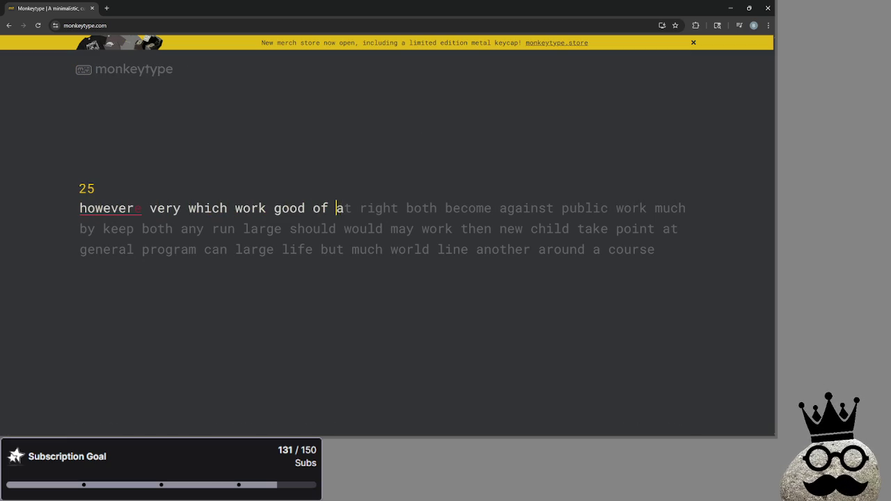
pyautogui.write('at right both be')
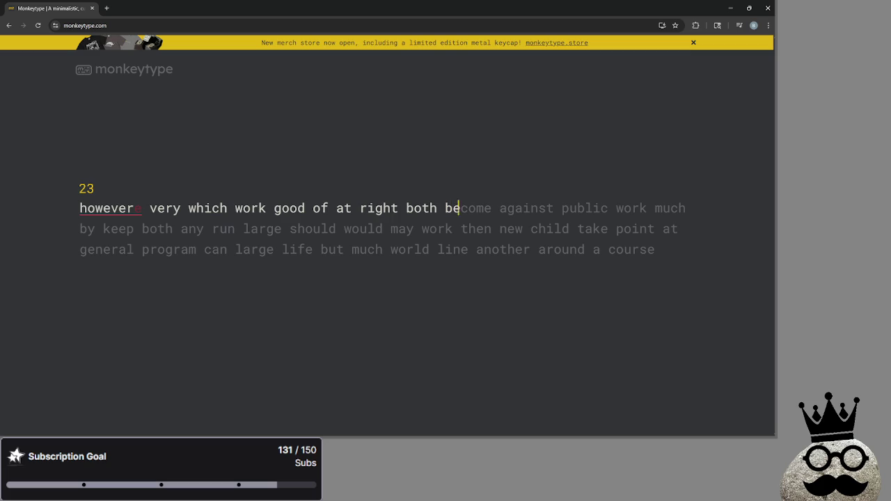
pyautogui.write('come against publ')
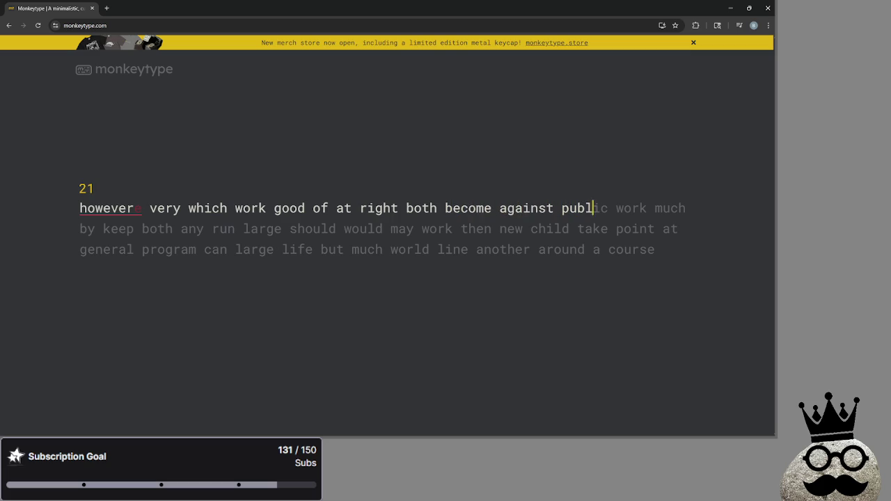
pyautogui.write('ic work much ')
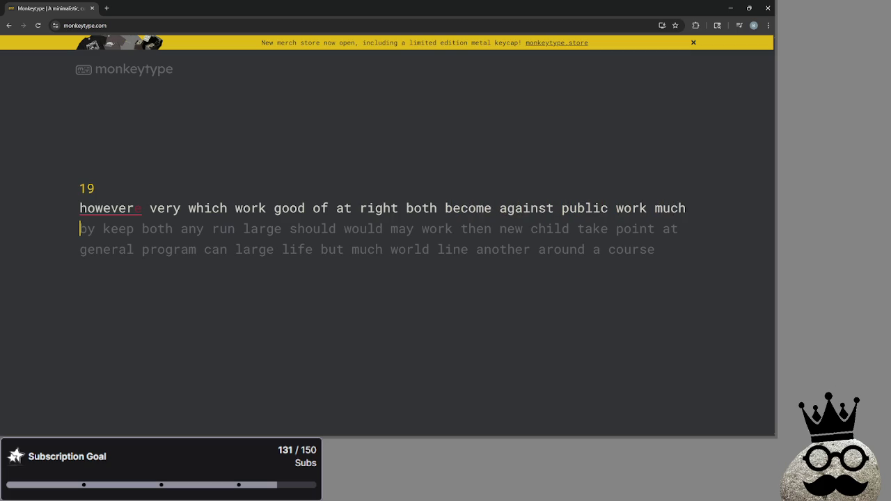
pyautogui.write('by keep both ')
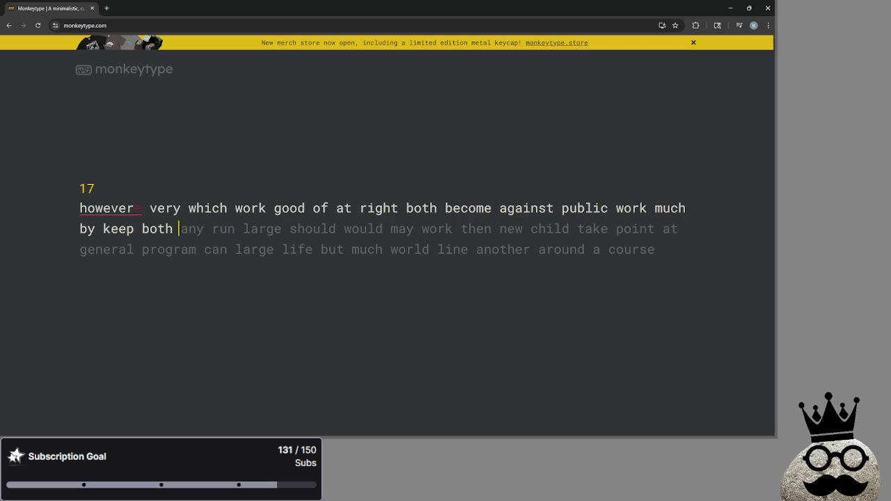
pyautogui.write('any run large ')
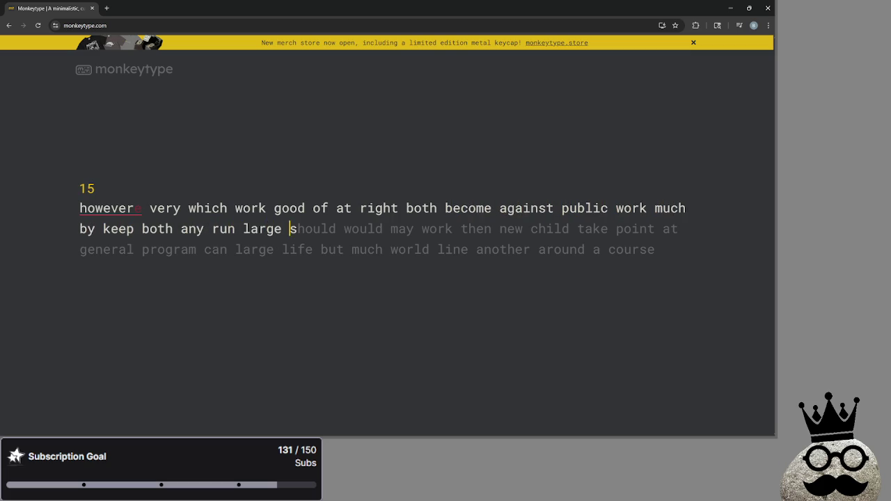
pyautogui.write('should would m')
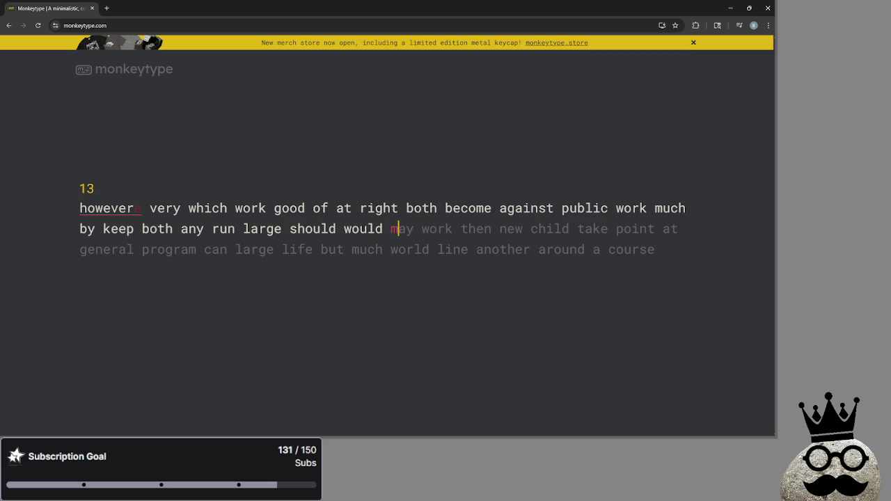
pyautogui.write('ay work then new child take point at general pro')
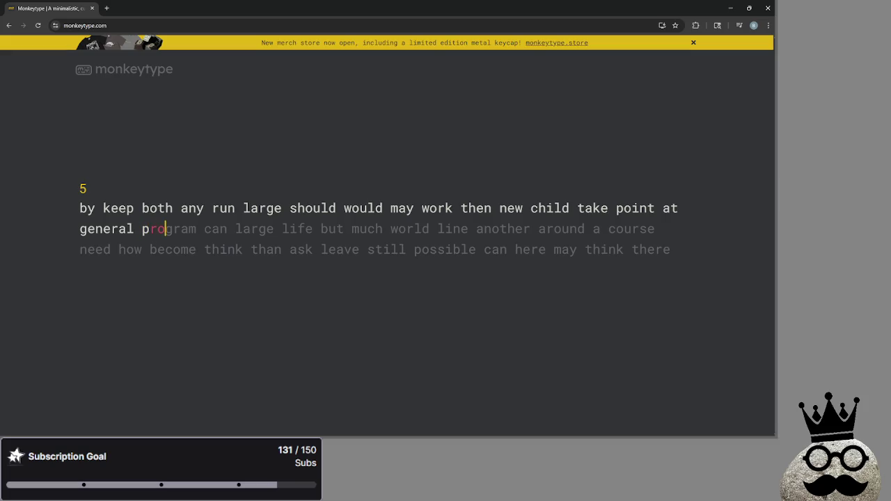
pyautogui.write('gram ca')
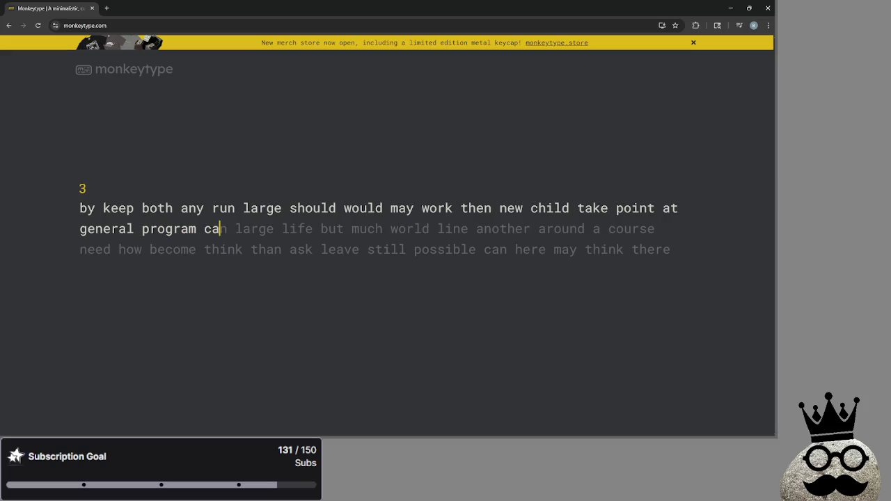
pyautogui.write('n large life bu')
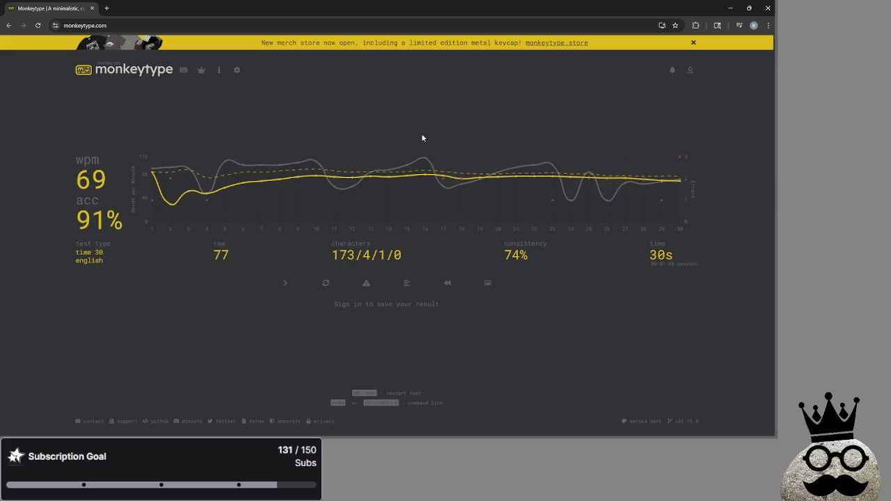
pyautogui.rightClick(421, 138)
pyautogui.click(281, 280)
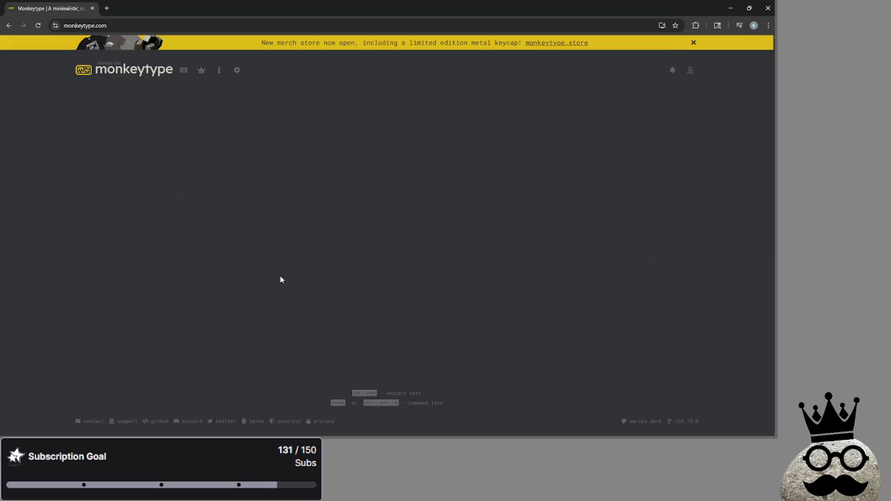
pyautogui.hotkey('alt', 'Tab')
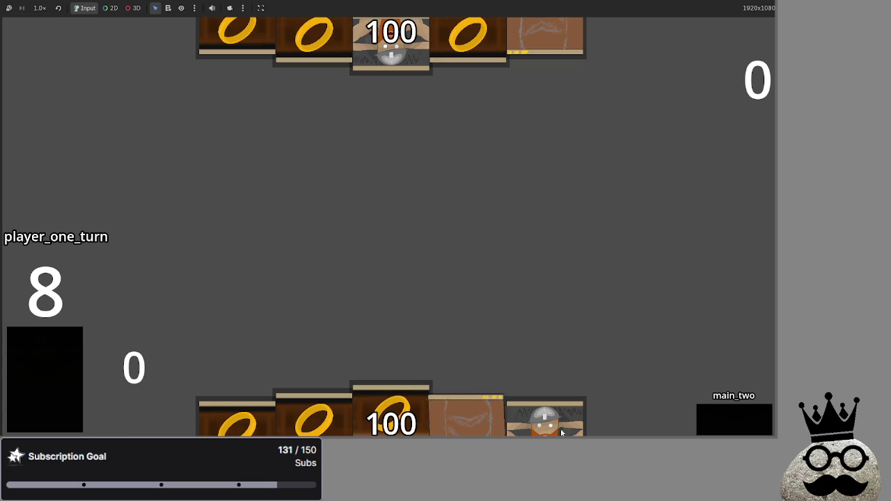
# Pass player one's turn to the bot, triggering the Nil 'name' error at playable_script.gd line 125.
pyautogui.click(715, 415)
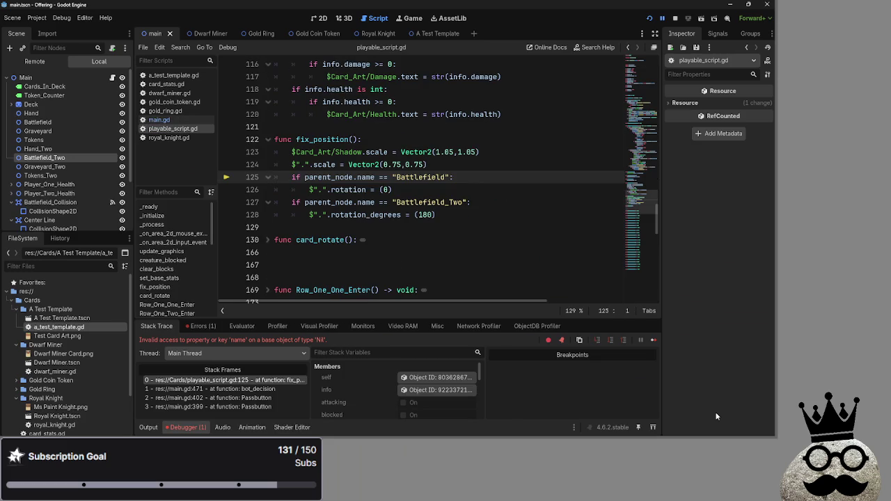
# Trace the error via stack frames, delete the player-two Passbutton() lines 398–399, and restart the game.
pyautogui.click(244, 389)
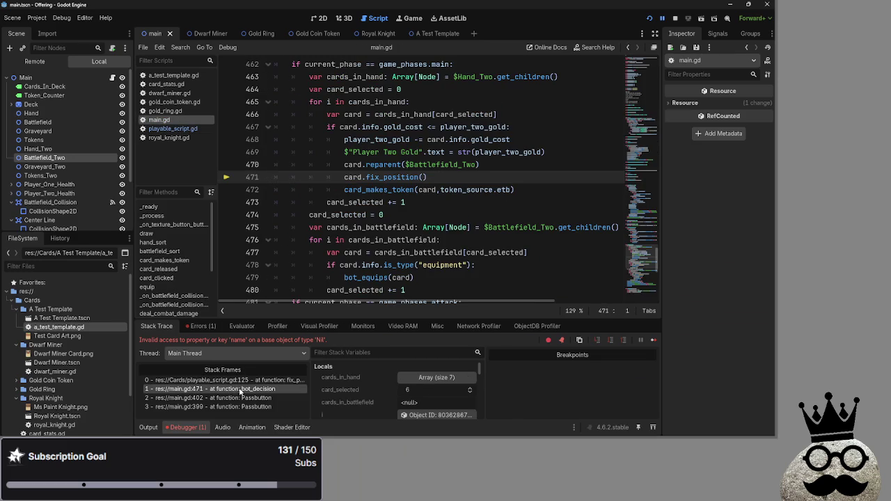
pyautogui.click(244, 398)
pyautogui.click(240, 407)
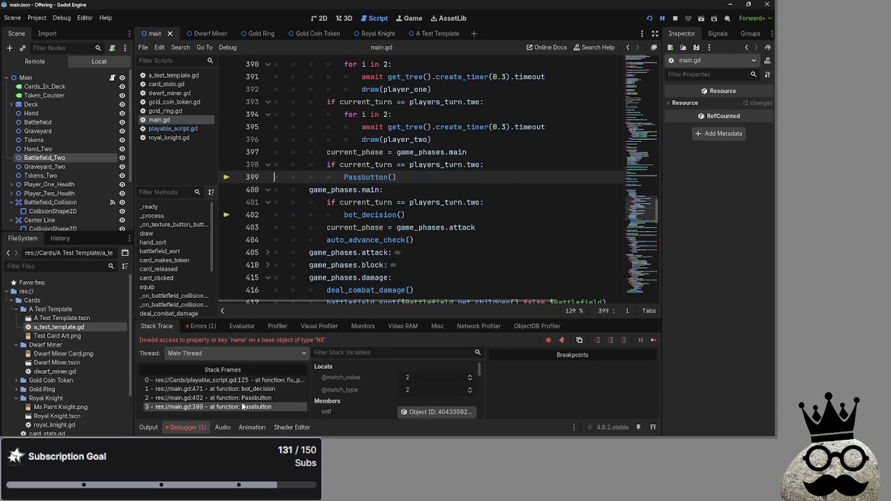
pyautogui.moveTo(396, 177); pyautogui.dragTo(252, 168)
pyautogui.press('BackSpace')
pyautogui.press('BackSpace')
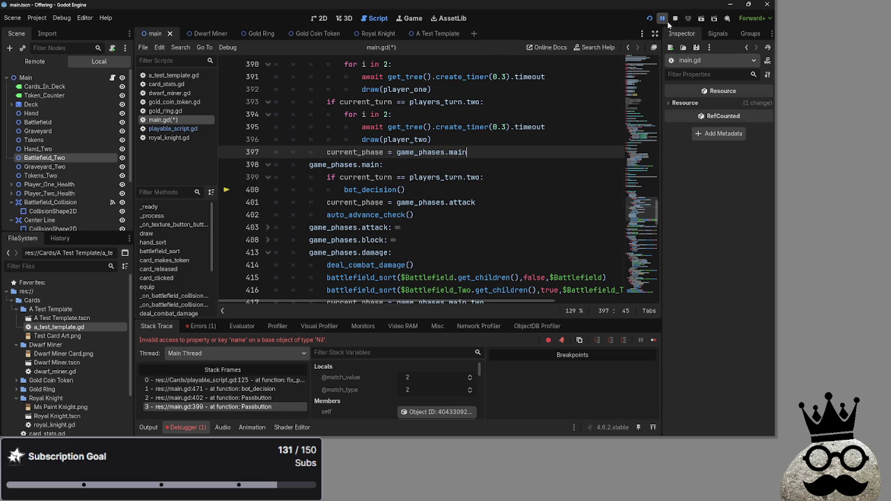
pyautogui.click(650, 18)
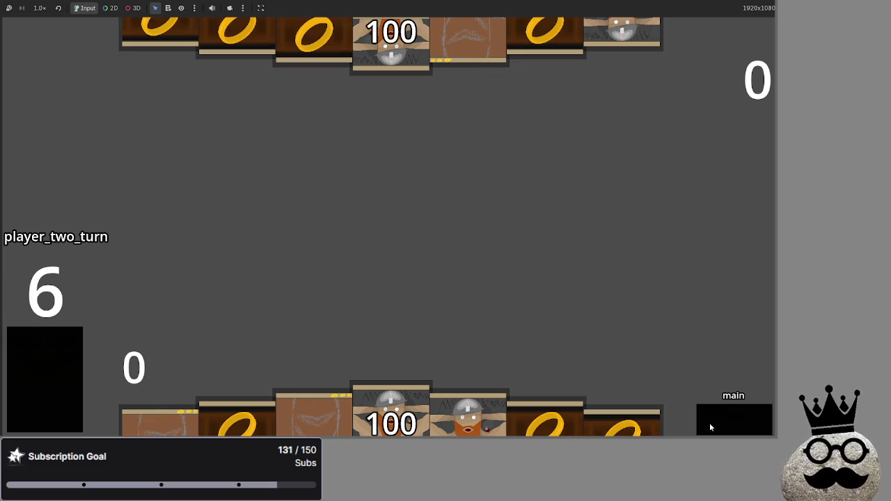
# Stop the game with F8 and review the draw-to-main phase lines in Passbutton.
pyautogui.press('F8')
pyautogui.scroll(3, 390, 240)
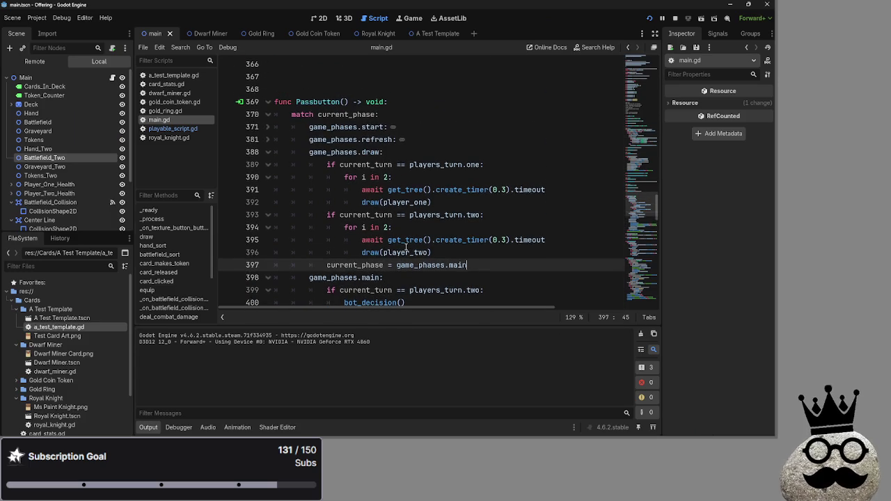
pyautogui.scroll(-1, 307, 240)
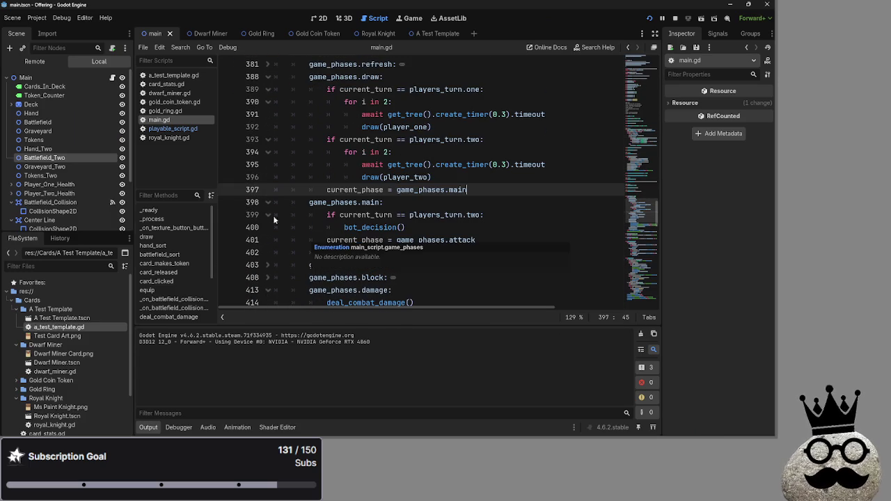
pyautogui.click(401, 202)
pyautogui.press('Down')
pyautogui.press('Up')
pyautogui.press('Up')
pyautogui.press('Down')
pyautogui.scroll(-10, 496, 238)
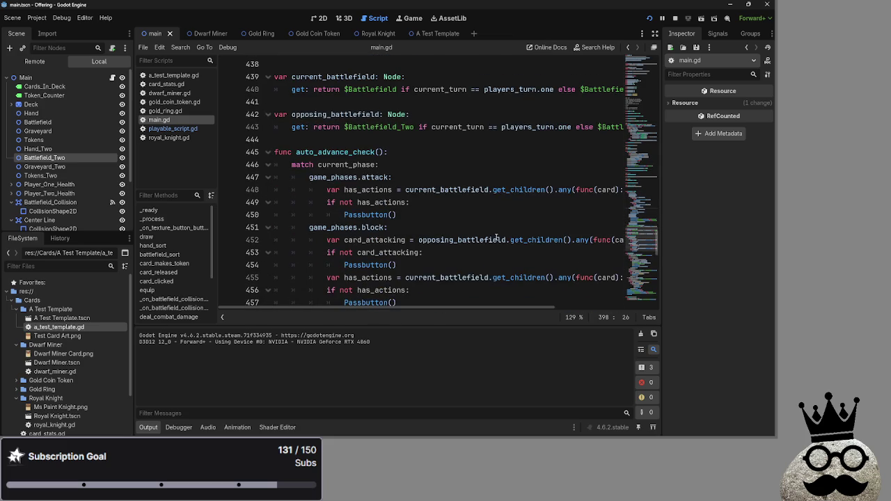
pyautogui.scroll(12, 496, 237)
pyautogui.scroll(-8, 496, 237)
pyautogui.scroll(-7, 496, 237)
# Check the bot's turn in the running game, then return to the end of line 397.
pyautogui.hotkey('alt', 'Tab')
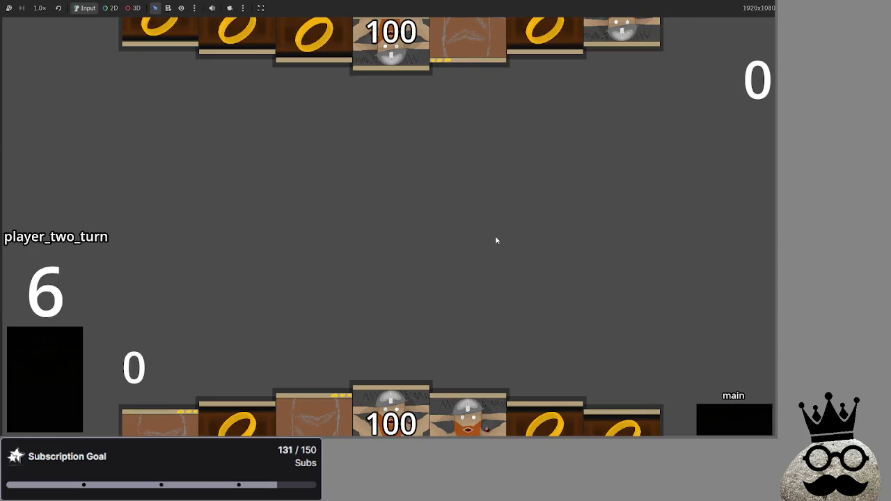
pyautogui.hotkey('alt', 'Tab')
pyautogui.scroll(5, 496, 237)
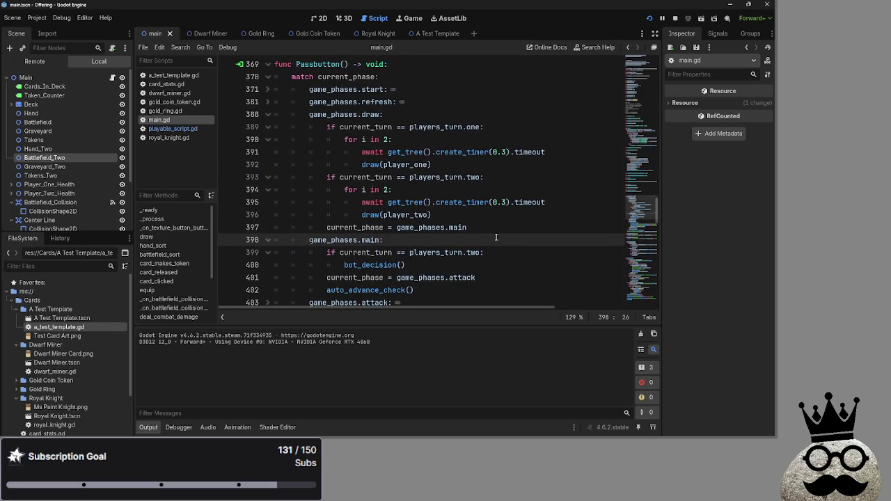
pyautogui.hotkey('alt', 'Tab')
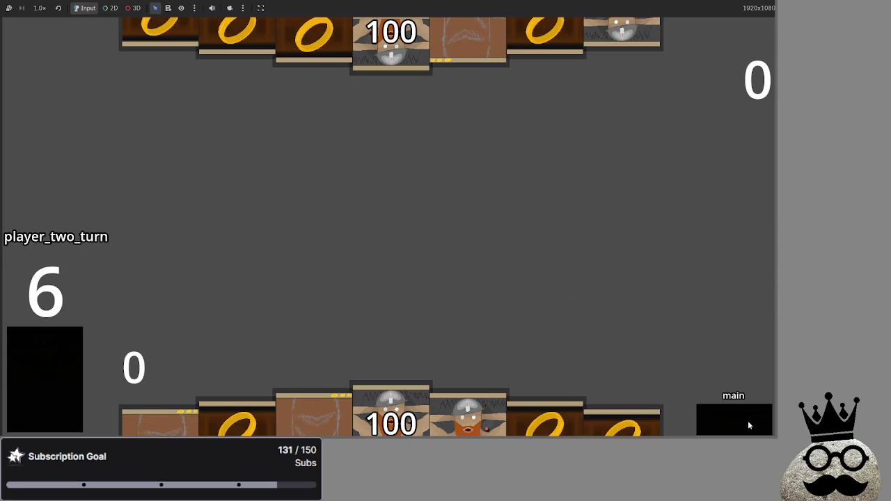
pyautogui.hotkey('alt', 'Tab')
pyautogui.scroll(-2, 363, 259)
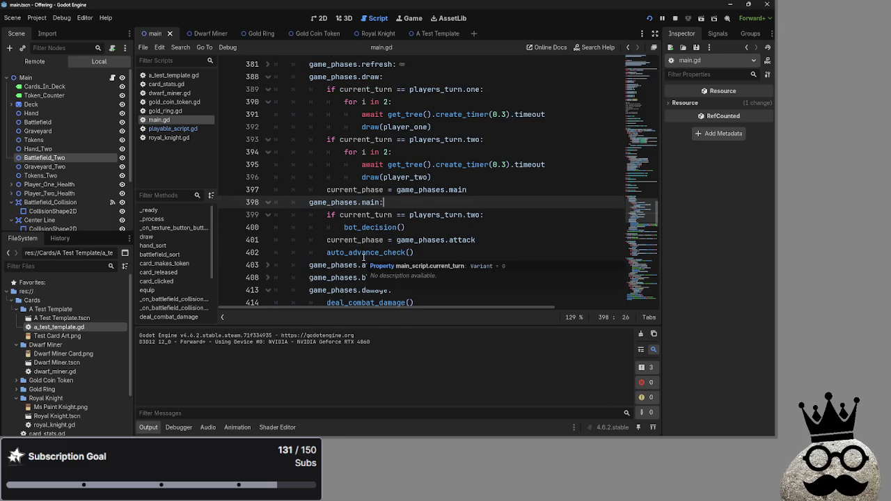
pyautogui.click(477, 190)
pyautogui.scroll(2, 478, 190)
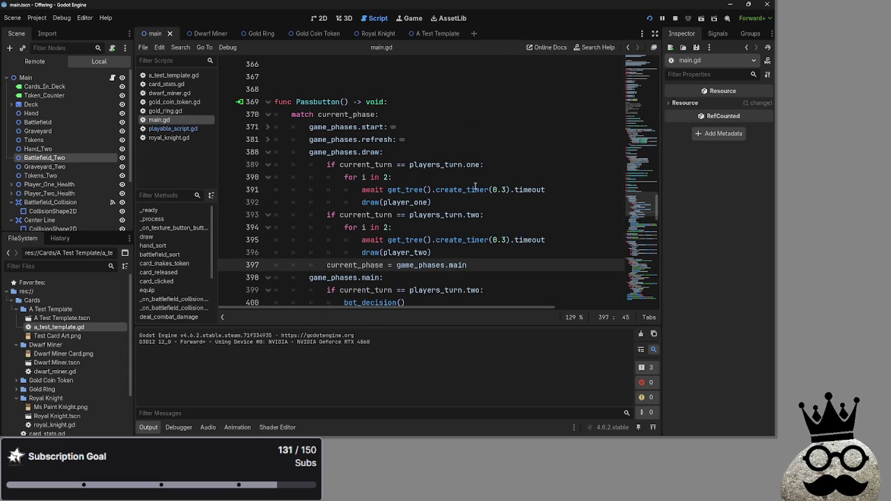
pyautogui.scroll(-1, 457, 169)
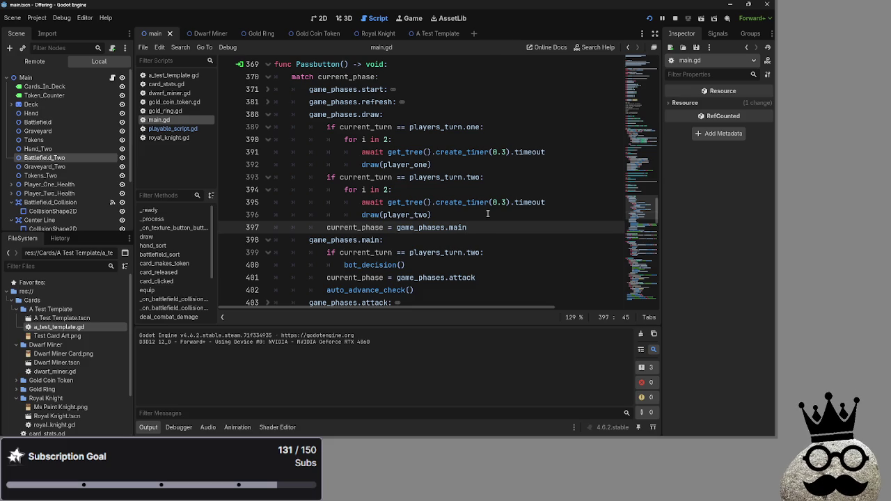
# Fold the game_phases.draw block and place the caret on the players_turn.two check at line 399.
pyautogui.scroll(-4, 489, 244)
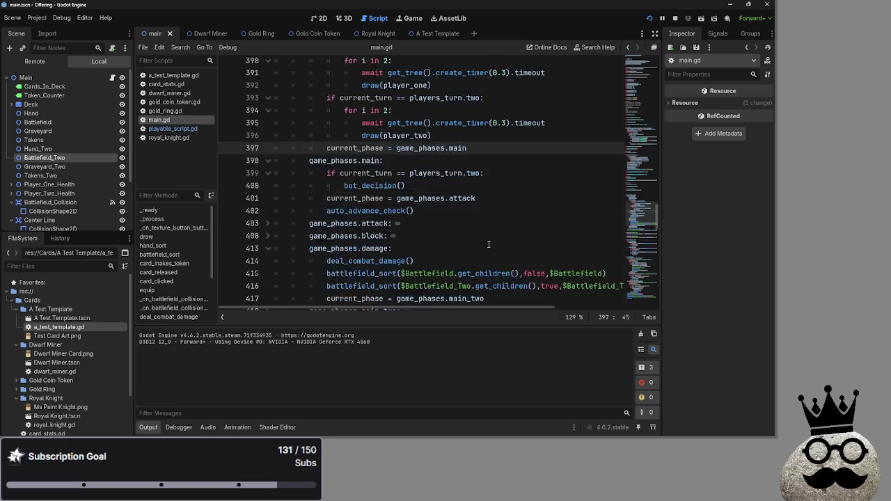
pyautogui.scroll(10, 487, 241)
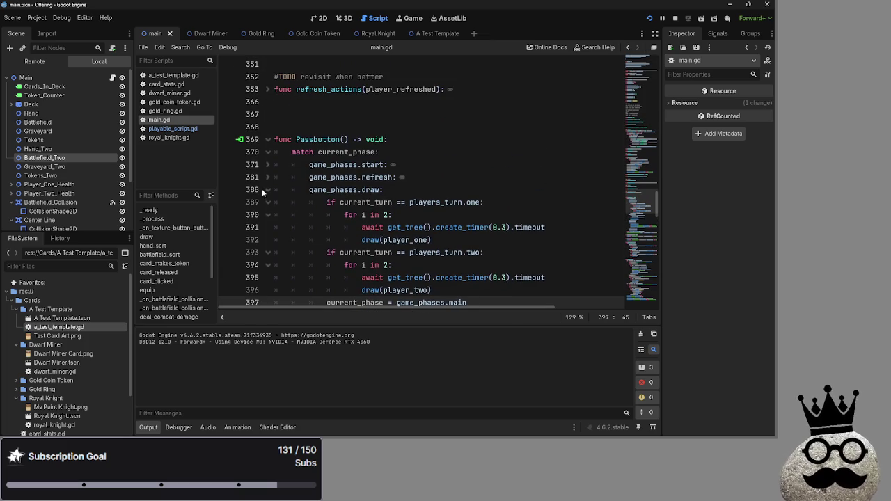
pyautogui.click(267, 189)
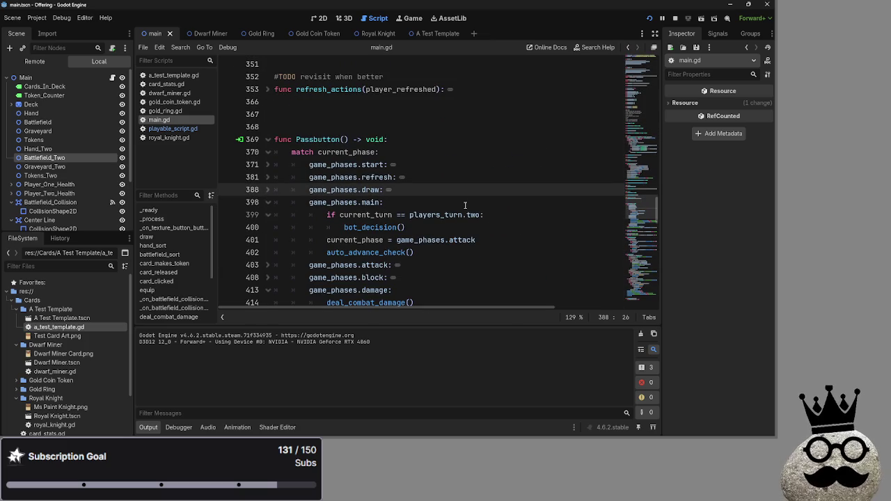
pyautogui.click(267, 189)
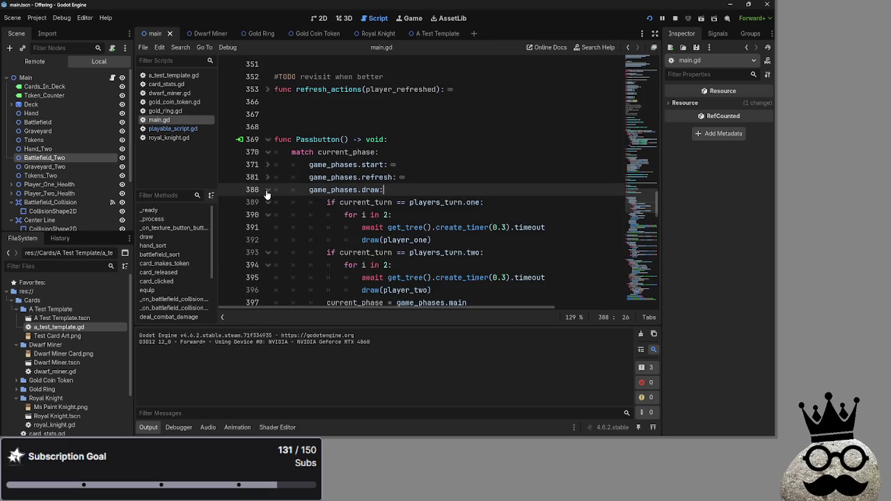
pyautogui.scroll(-6, 267, 195)
pyautogui.click(483, 226)
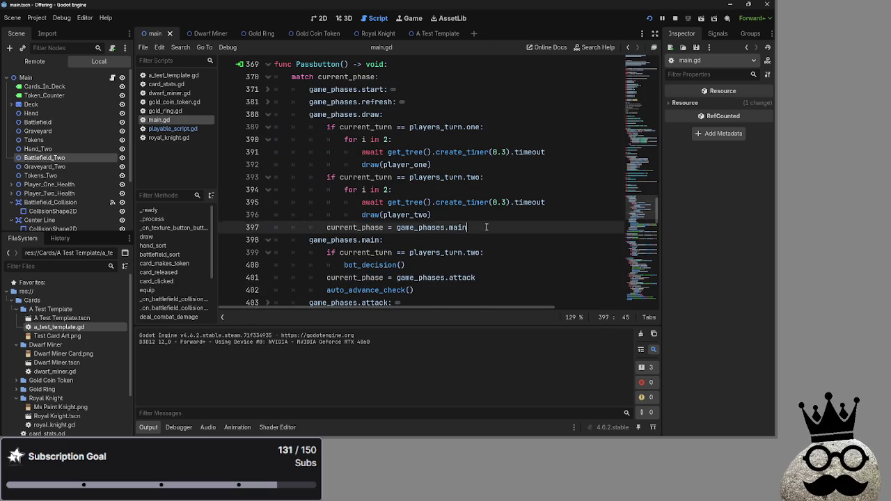
pyautogui.click(267, 114)
pyautogui.click(438, 149)
pyautogui.click(485, 139)
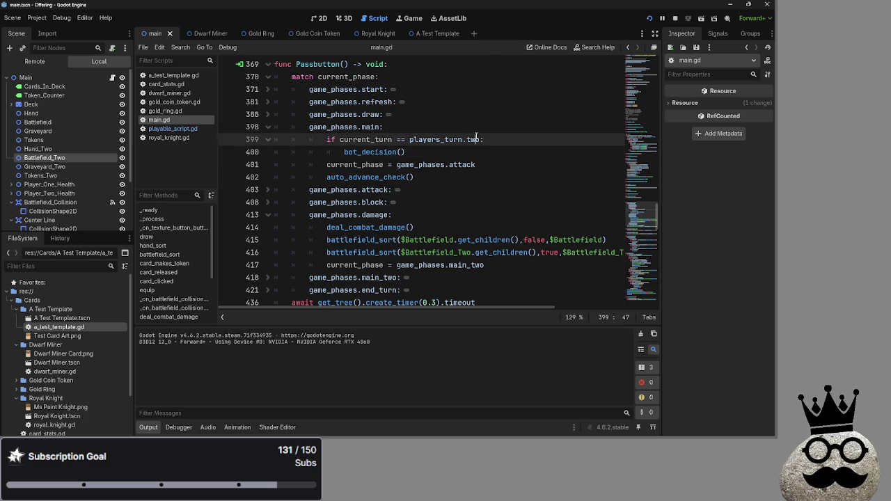
pyautogui.scroll(-2, 512, 165)
# Run the game and advance the phase until the bot's turn hits a stack overflow in equip().
pyautogui.press('F5')
pyautogui.press('F8')
pyautogui.scroll(-2, 485, 209)
pyautogui.scroll(10, 485, 209)
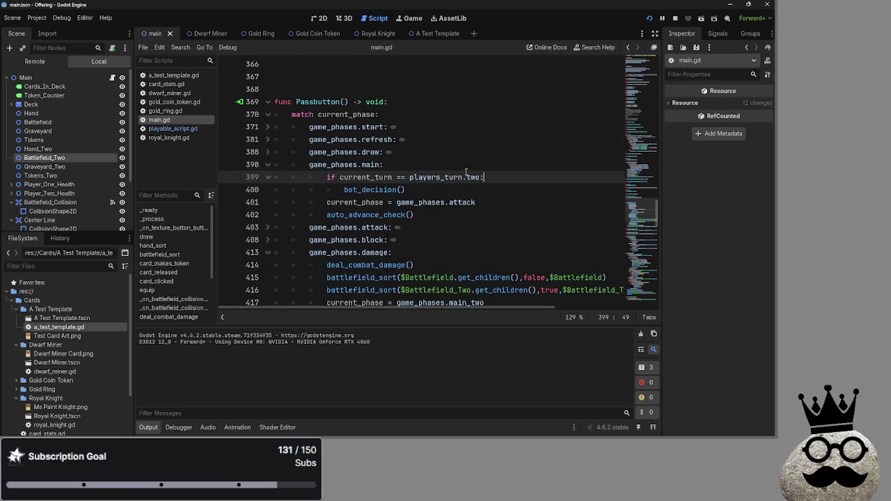
pyautogui.hotkey('alt', 'Tab')
pyautogui.click(735, 421)
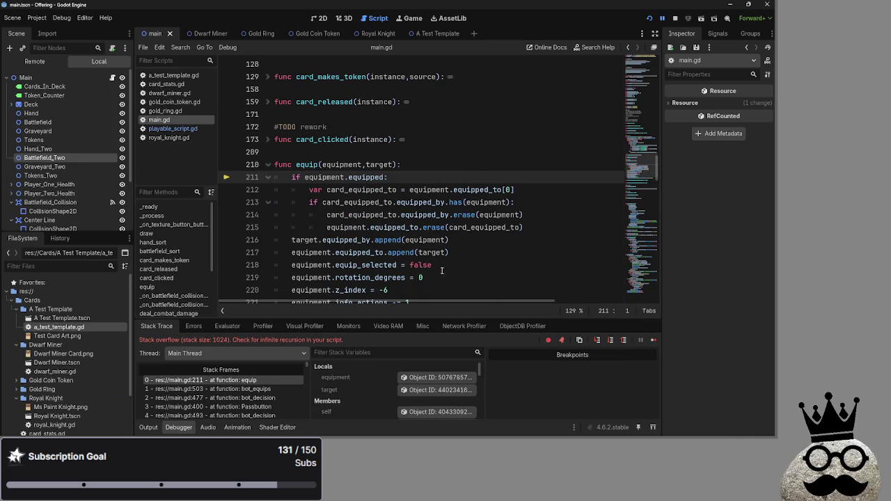
# Trace the stack frames from equip and bot_equips to bot_decision's Passbutton() call at line 493.
pyautogui.click(249, 389)
pyautogui.click(248, 380)
pyautogui.click(255, 389)
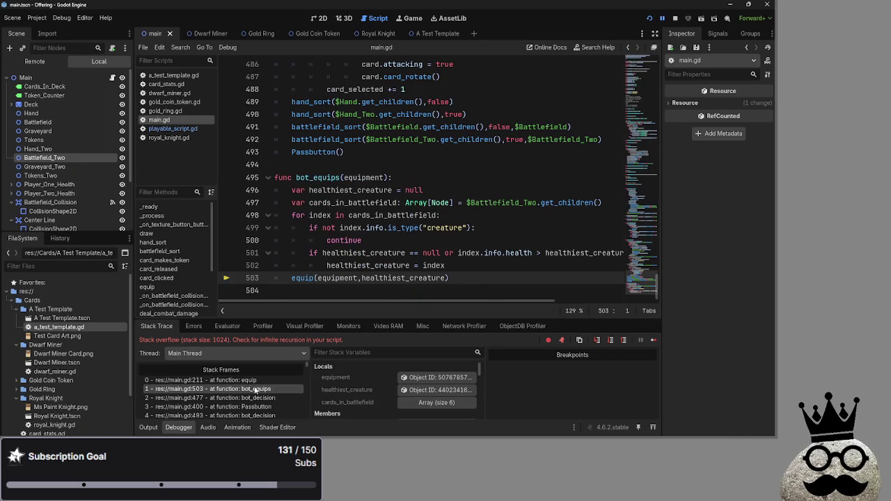
pyautogui.click(261, 398)
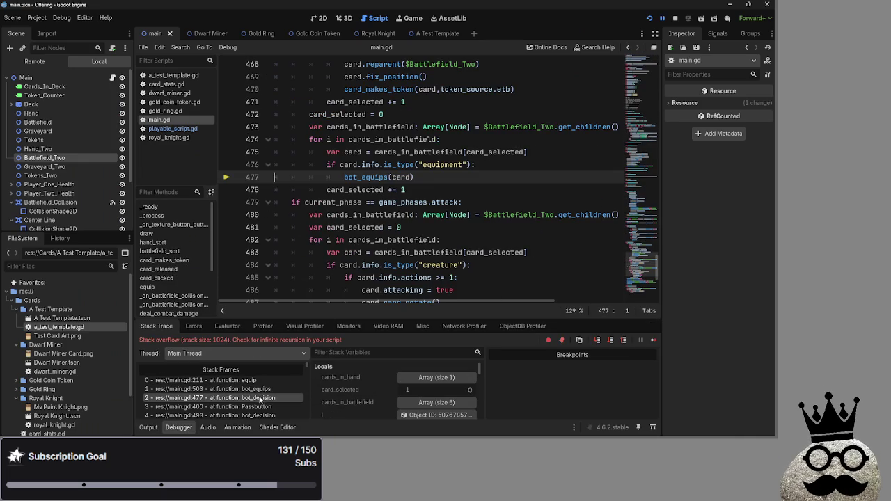
pyautogui.click(267, 407)
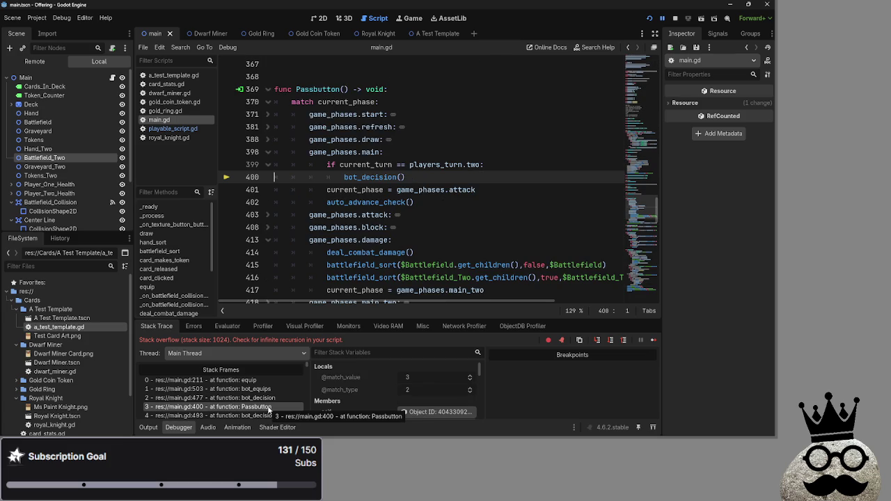
pyautogui.click(264, 415)
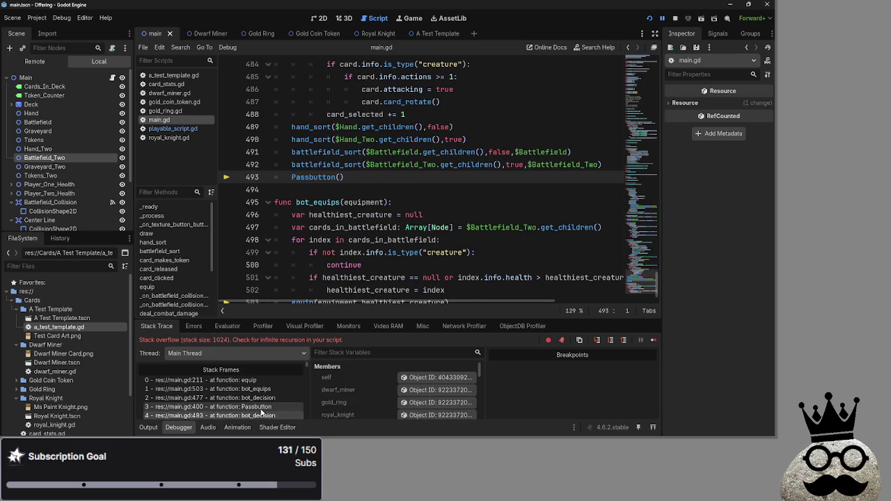
pyautogui.scroll(3, 341, 249)
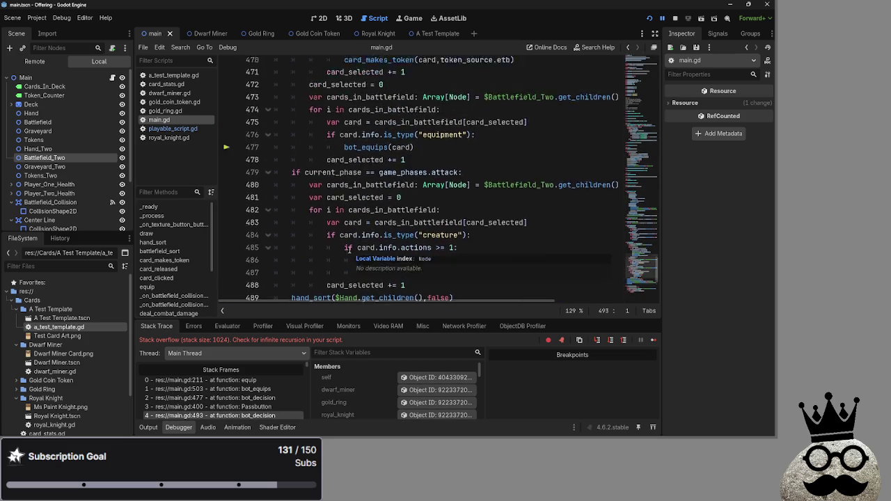
pyautogui.scroll(-4, 341, 209)
# Delete the recursive Passbutton() line 493 and relaunch the game.
pyautogui.tripleClick(282, 147)
pyautogui.press('BackSpace')
pyautogui.press('BackSpace')
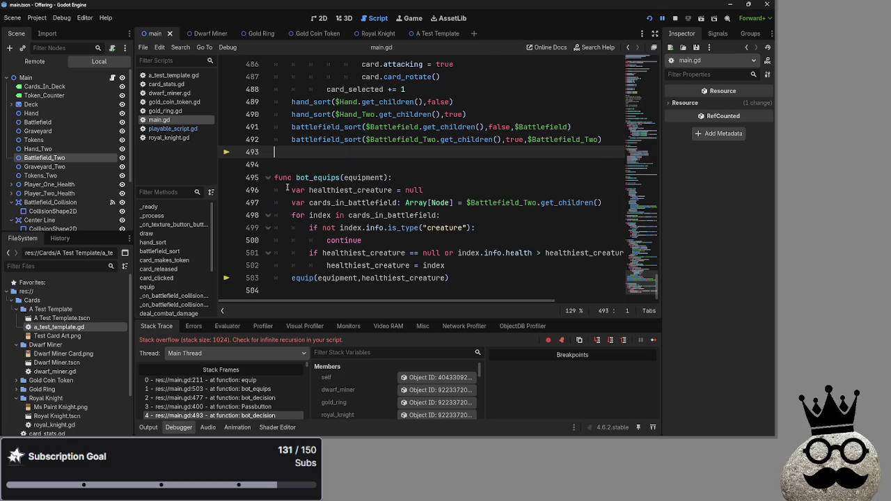
pyautogui.click(651, 18)
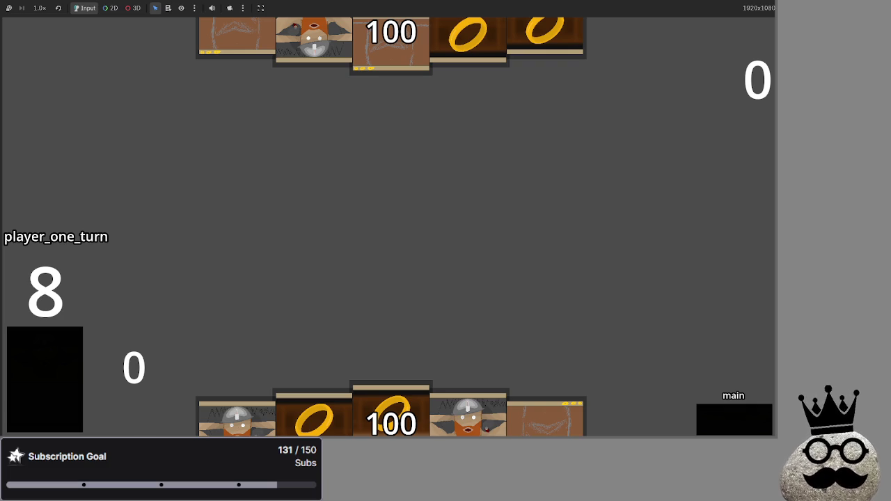
# Play a dwarf card, advance through main_two, end the turn, and let the bot field two dwarves.
pyautogui.click(468, 414)
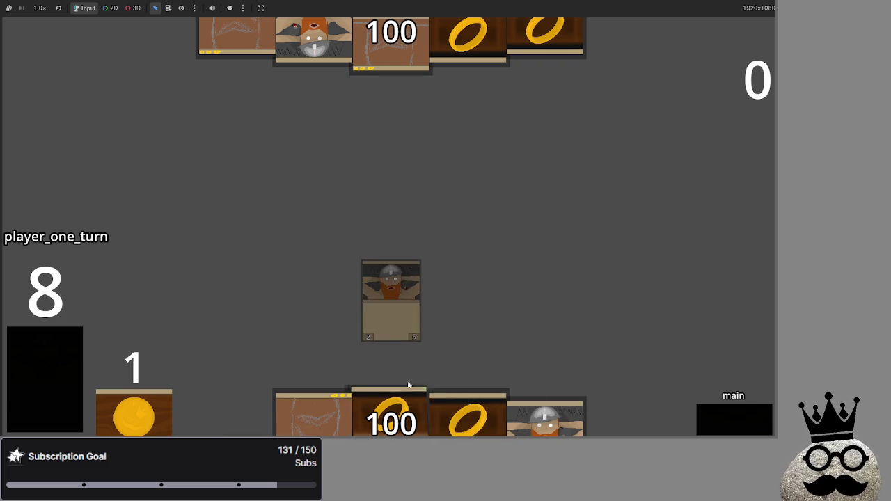
pyautogui.click(728, 431)
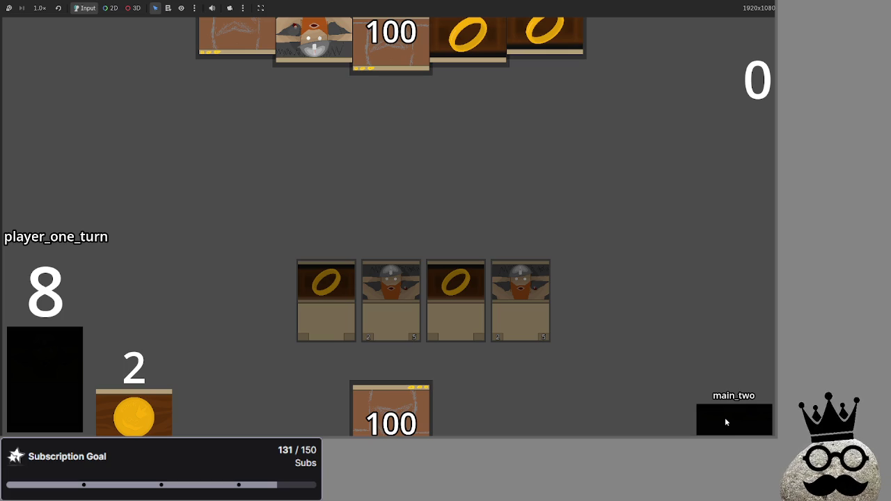
pyautogui.click(724, 418)
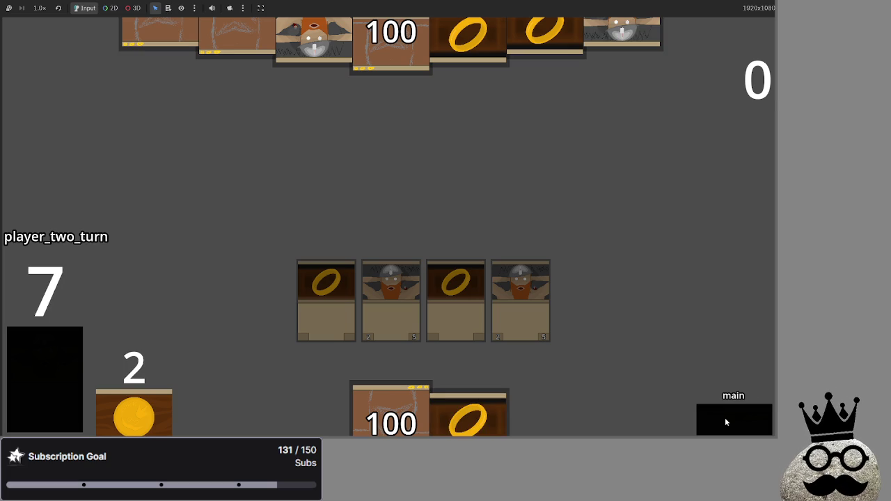
pyautogui.click(725, 417)
pyautogui.click(711, 415)
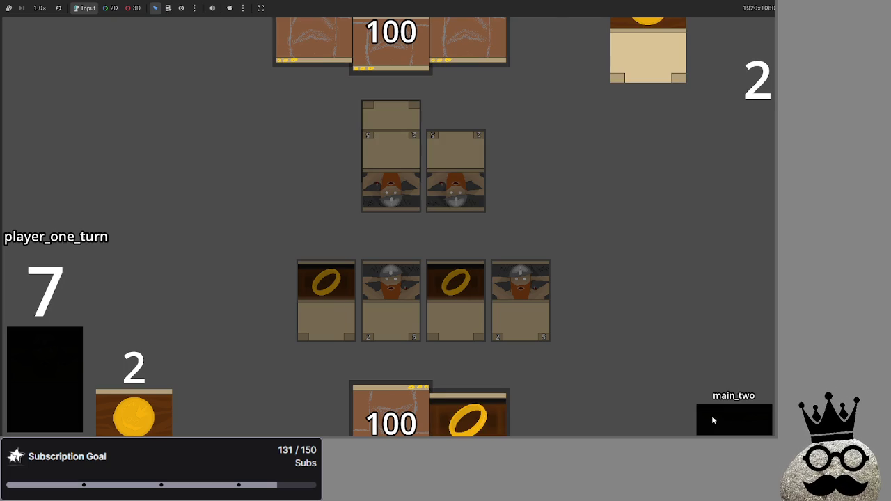
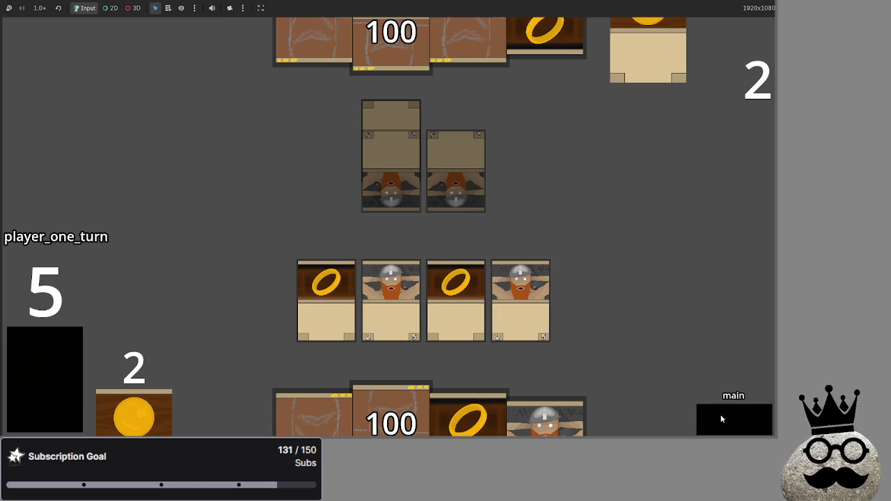
# Play a dwarf card and a ring card, then equip the ring onto the dwarf.
pyautogui.click(528, 411)
pyautogui.click(498, 407)
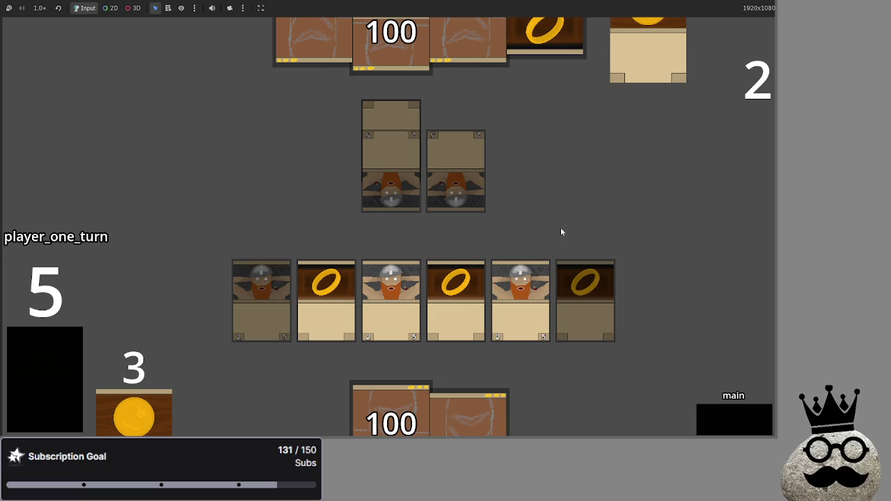
pyautogui.click(478, 285)
pyautogui.click(478, 285)
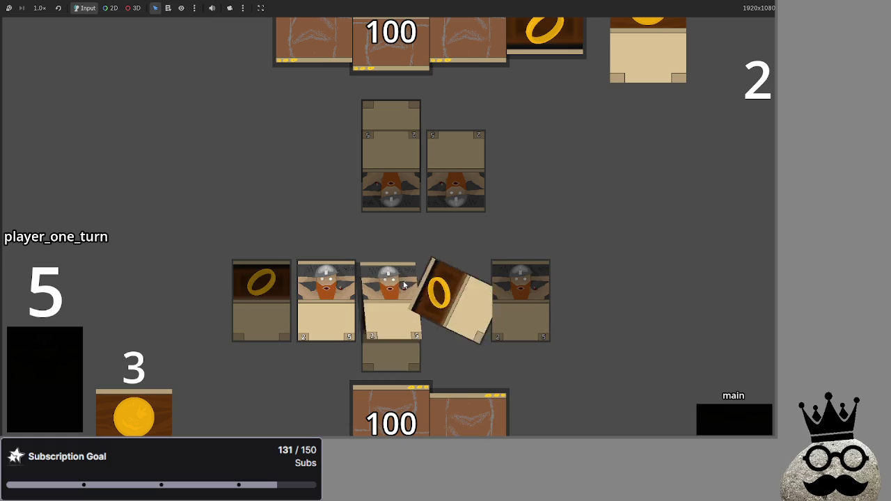
# Attack to drop the opponent to 96, pass the turn to player two, then stop the game.
pyautogui.click(724, 417)
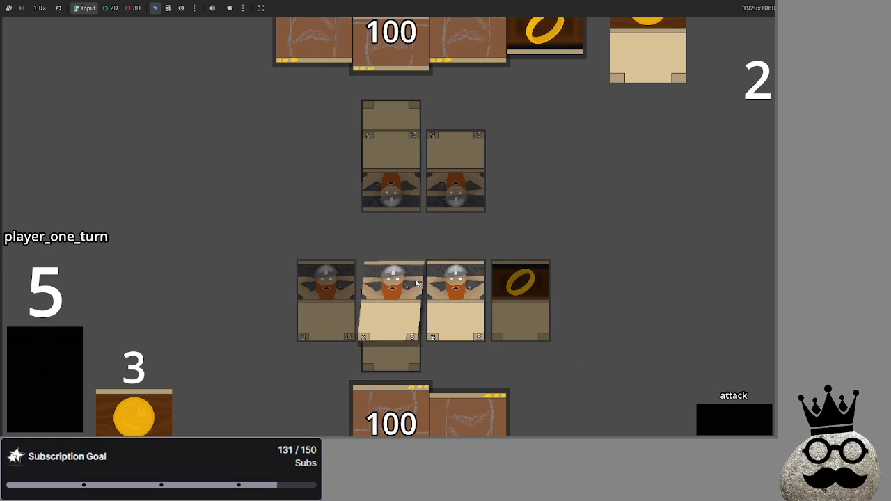
pyautogui.click(715, 407)
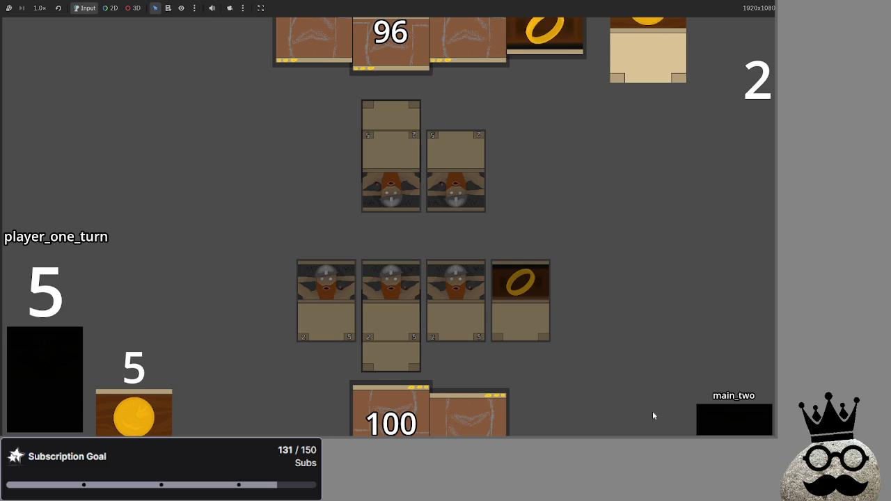
pyautogui.click(736, 421)
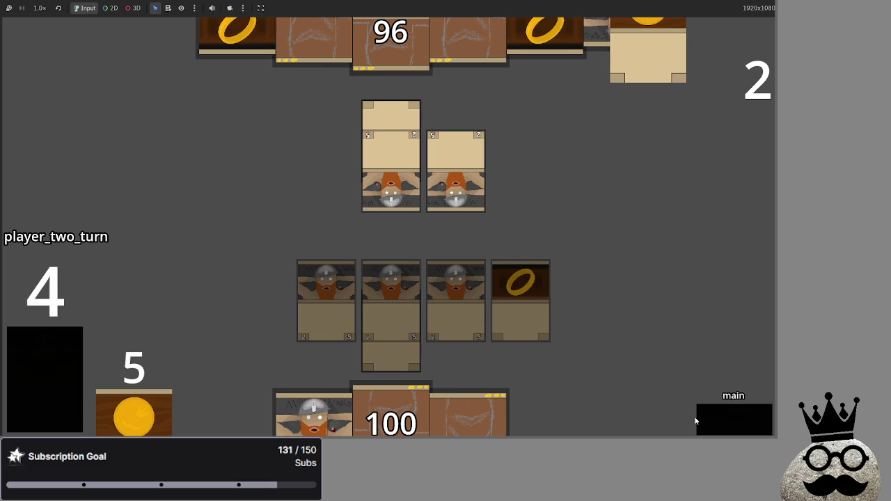
pyautogui.moveTo(313, 412)
pyautogui.mouseDown()
pyautogui.moveTo(640, 256)
pyautogui.moveTo(635, 262)
pyautogui.mouseUp()
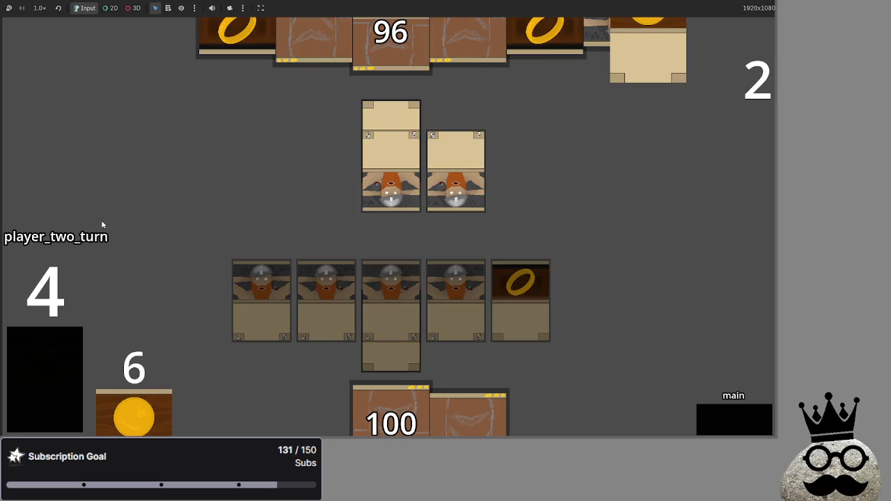
pyautogui.press('F8')
# Open playable_script.gd in the script editor.
pyautogui.scroll(8, 417, 181)
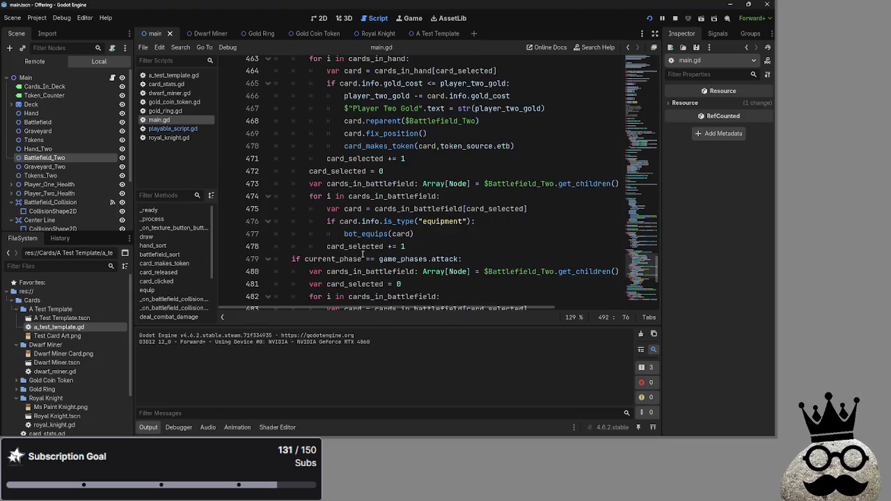
pyautogui.click(172, 129)
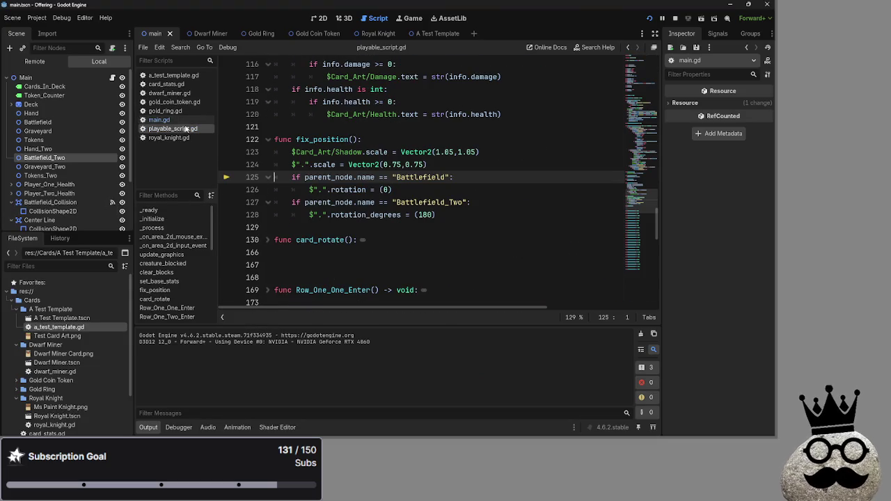
pyautogui.scroll(15, 444, 236)
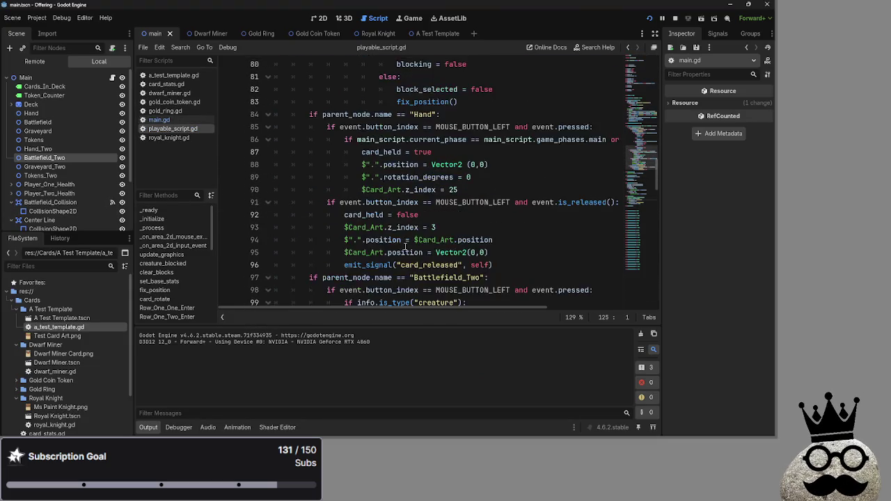
pyautogui.scroll(6, 405, 247)
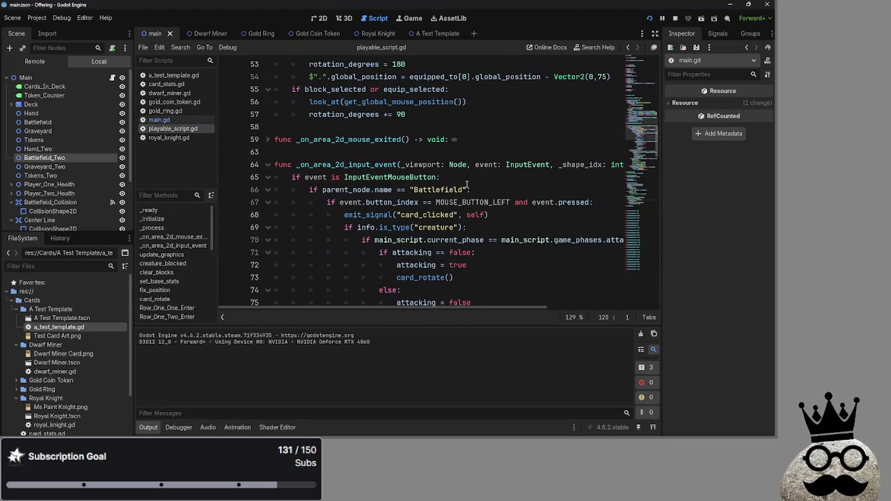
# Append 'and main_script.players_turn.one' to the line 66 Battlefield check and relaunch the game.
pyautogui.click(473, 179)
pyautogui.click(467, 190)
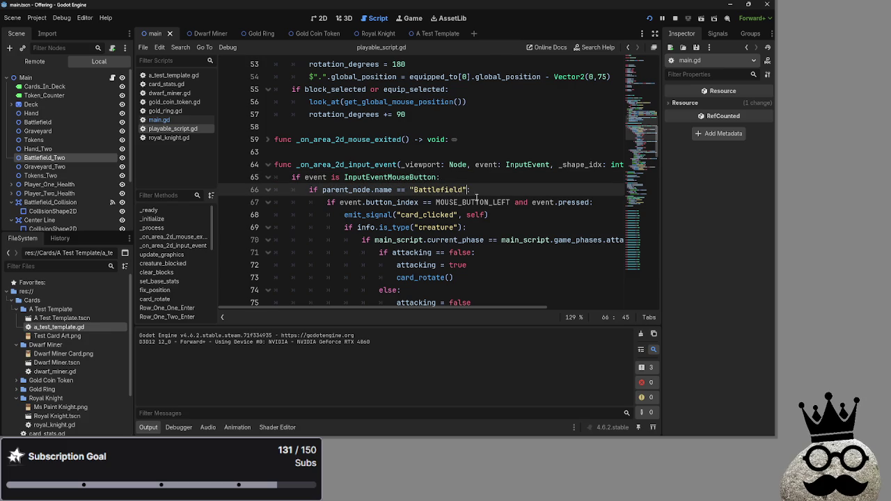
pyautogui.write('and main_script.')
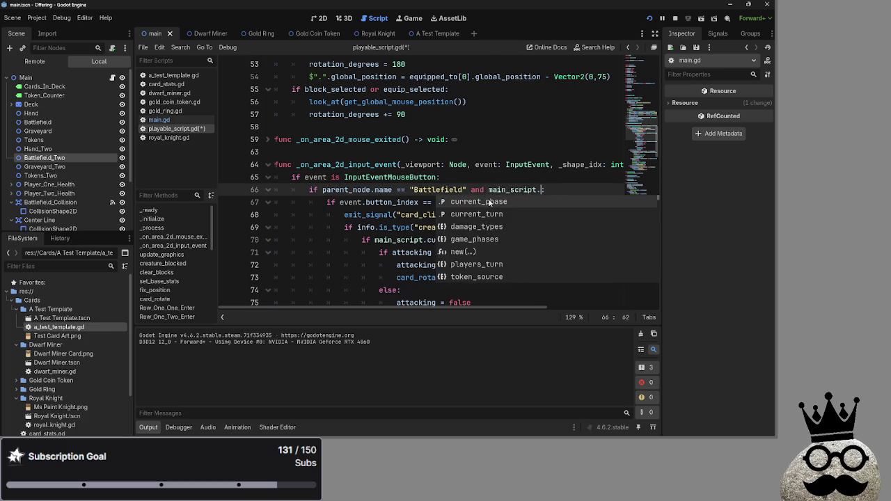
pyautogui.write('player')
pyautogui.press('Return')
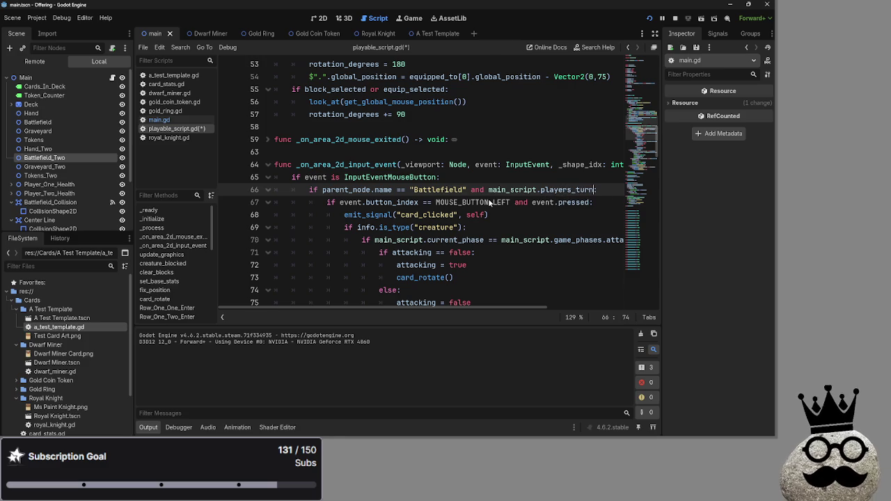
pyautogui.write('.')
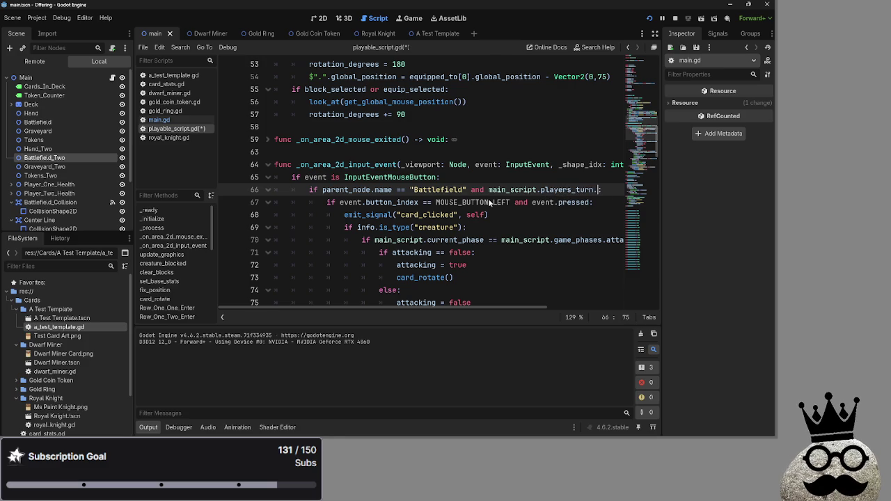
pyautogui.write('on')
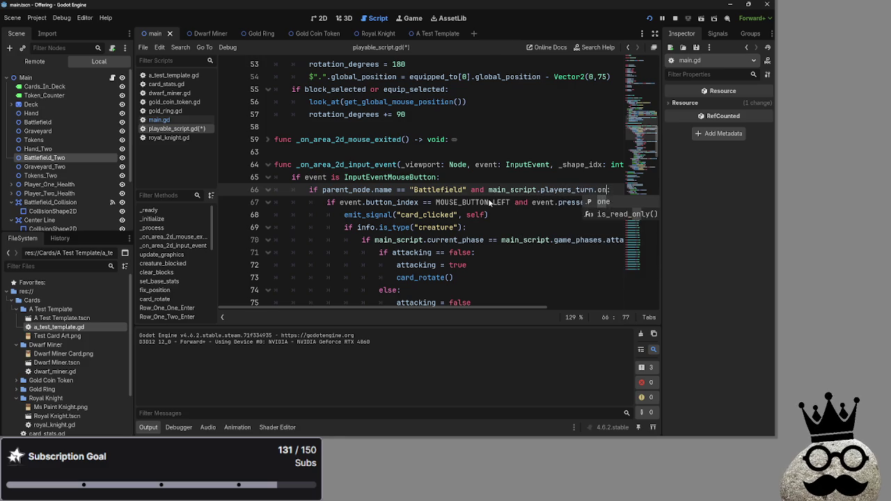
pyautogui.press('Return')
pyautogui.press('Down')
pyautogui.press('Down')
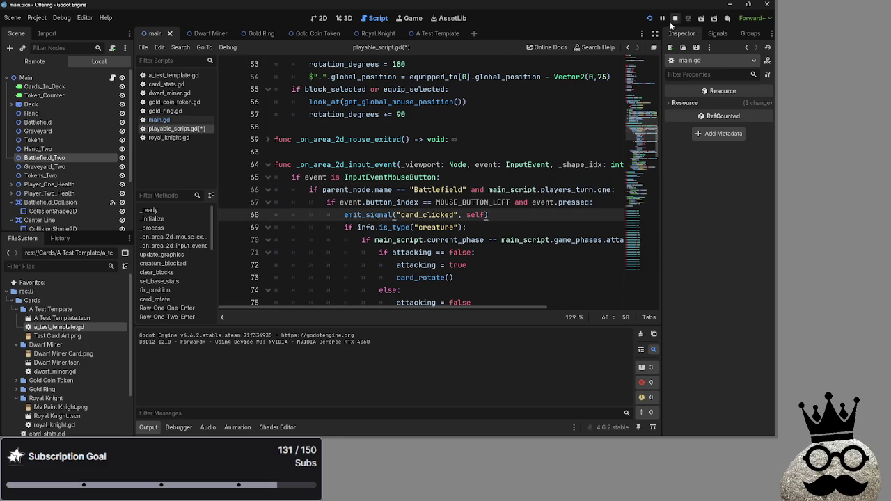
pyautogui.click(674, 18)
pyautogui.click(650, 18)
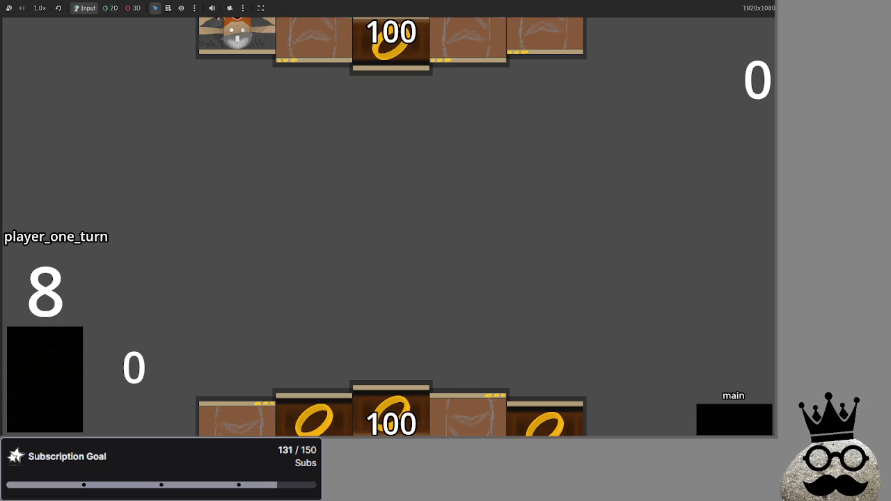
# Switch from the running game to the Twitch dashboard window and maximize it.
pyautogui.hotkey('alt', 'Tab')
pyautogui.hotkey('alt', 'Tab')
pyautogui.hotkey('alt', 'Tab')
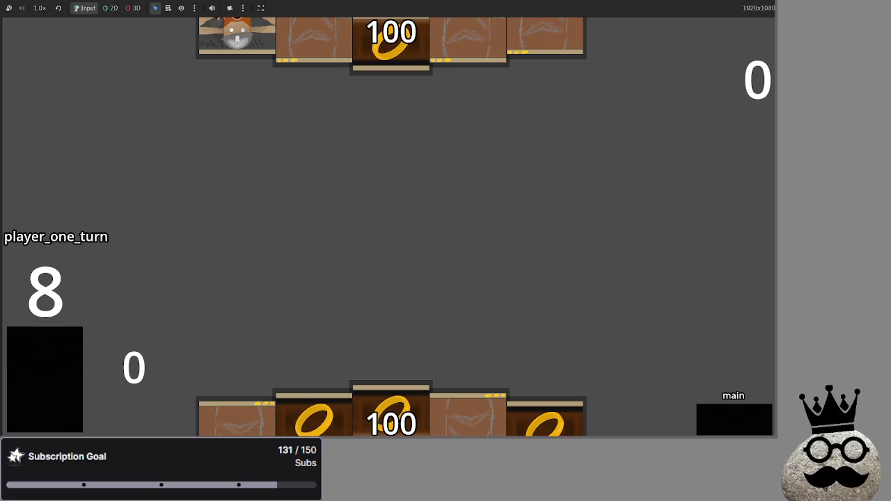
pyautogui.press('super+Up')
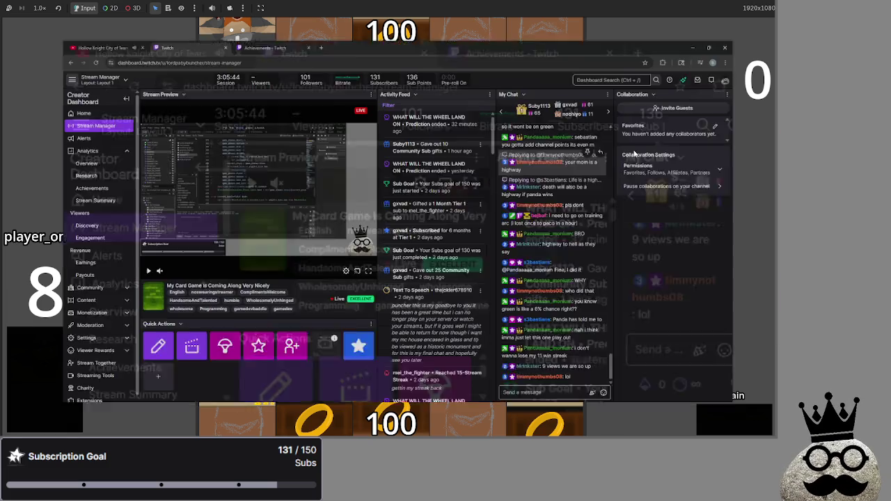
# Open the wheel prediction's management popout and load a Roulette wheel page in a new tab.
pyautogui.click(424, 89)
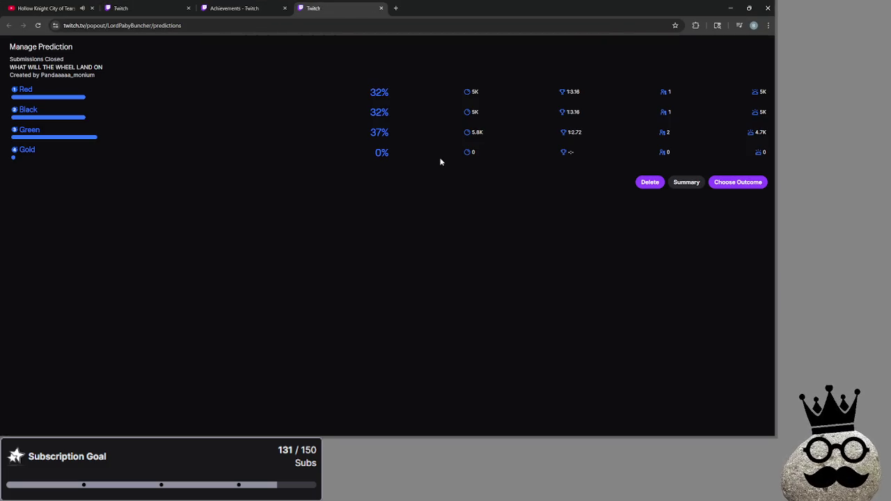
pyautogui.click(396, 8)
pyautogui.write('wheel')
pyautogui.press('Return')
pyautogui.click(357, 6)
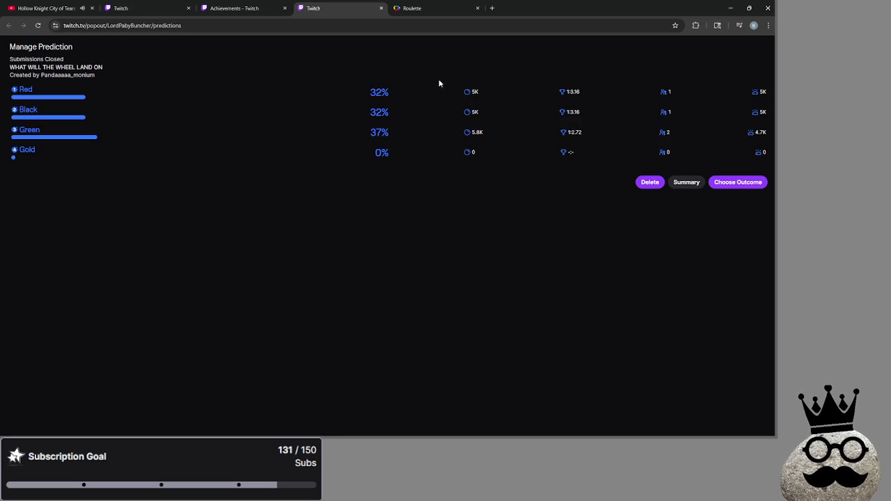
pyautogui.click(46, 7)
# Pause the current video and open the Super Mario Steam Gardens video in a new tab.
pyautogui.click(531, 279)
pyautogui.scroll(-5, 530, 279)
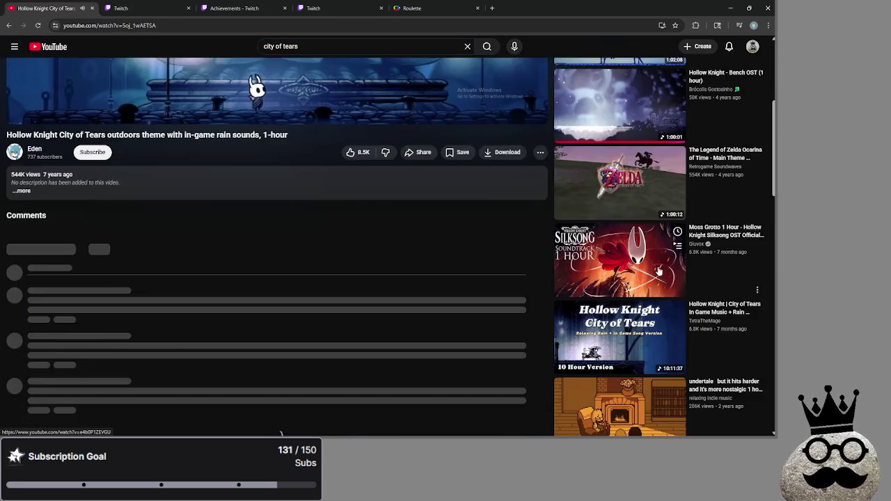
pyautogui.scroll(-15, 627, 269)
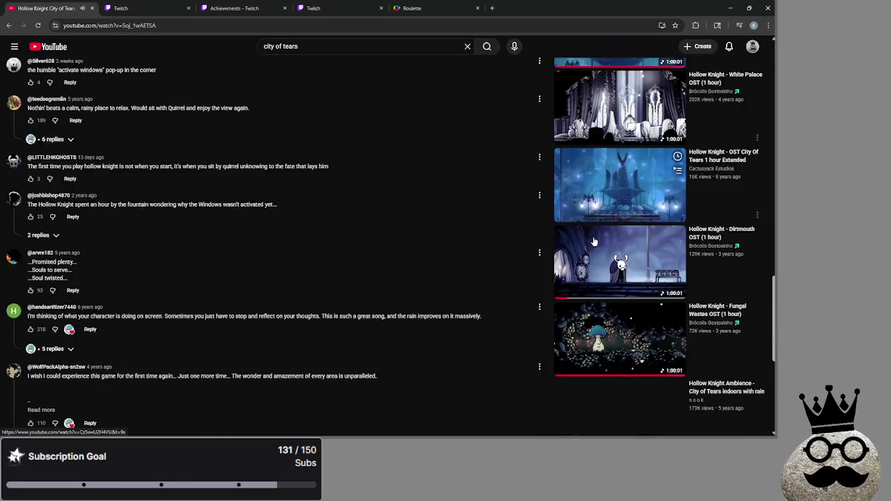
pyautogui.scroll(-5, 556, 242)
pyautogui.scroll(-1, 548, 243)
pyautogui.scroll(-15, 547, 243)
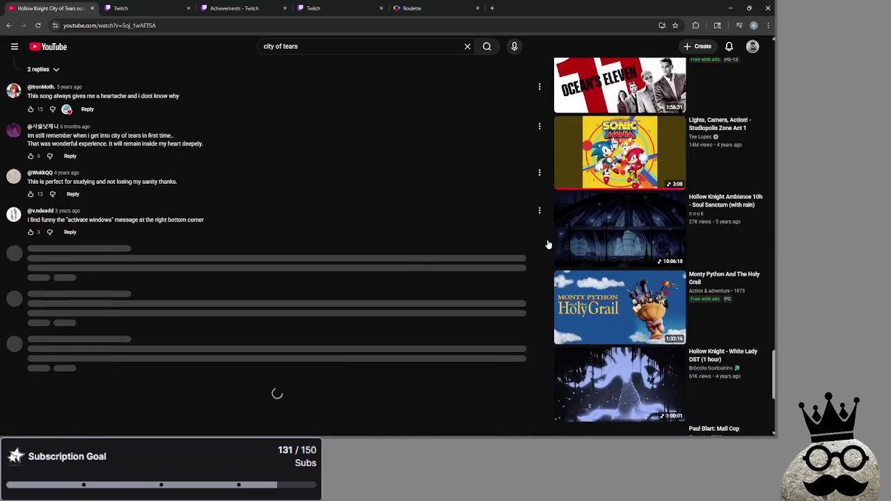
pyautogui.scroll(-15, 548, 243)
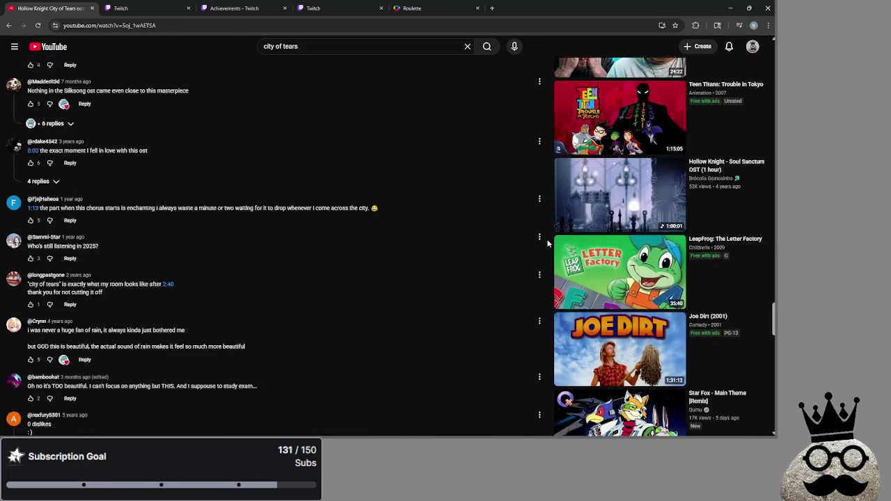
pyautogui.scroll(-5, 548, 243)
pyautogui.rightClick(594, 143)
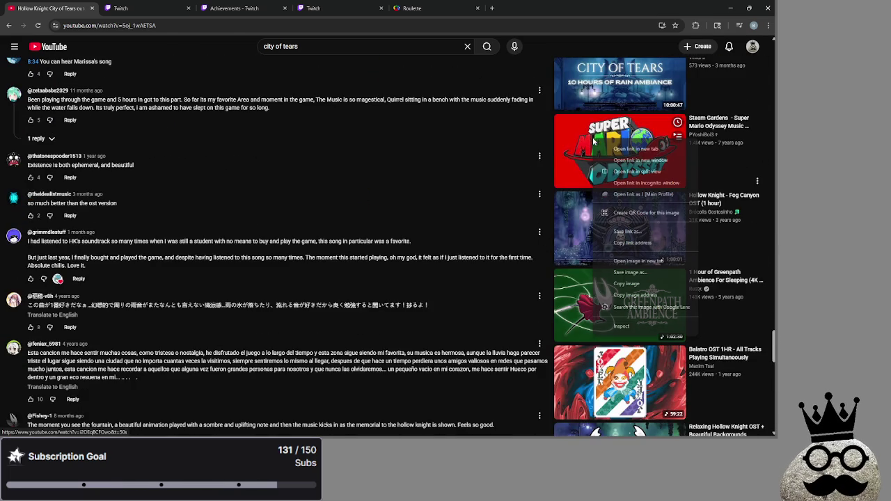
pyautogui.click(635, 148)
# Play the Steam Gardens video from the beginning.
pyautogui.scroll(20, 408, 230)
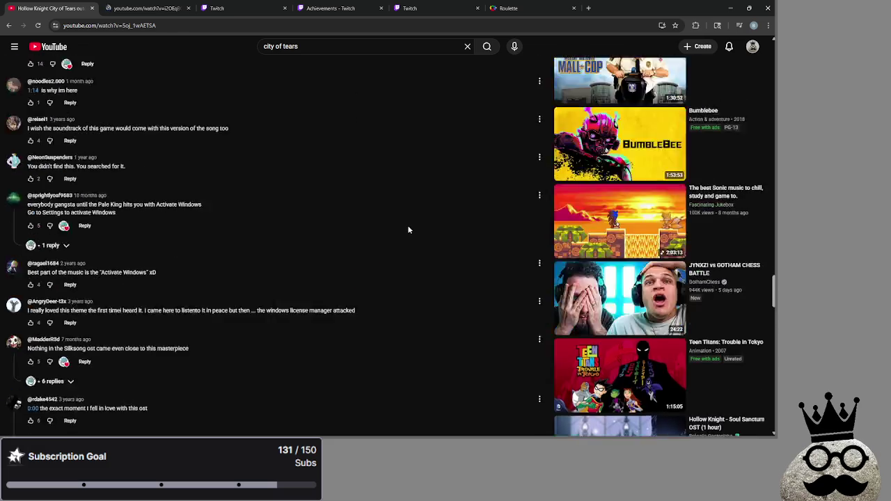
pyautogui.scroll(20, 418, 237)
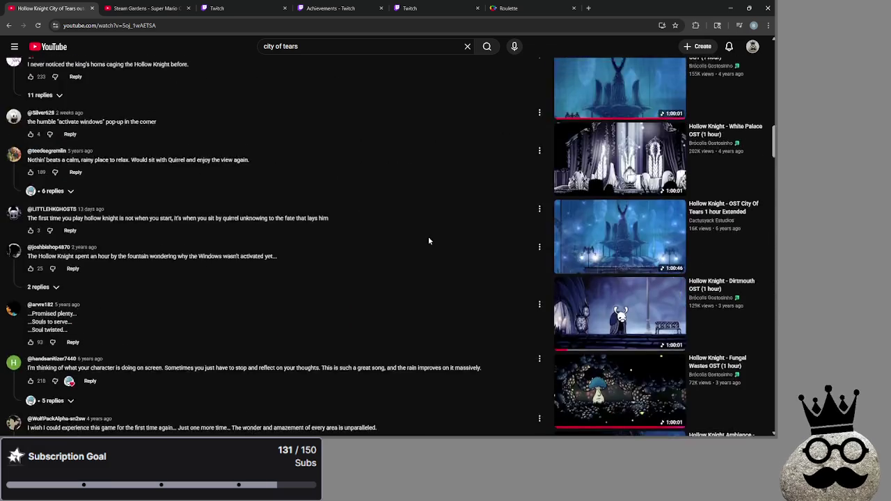
pyautogui.scroll(10, 428, 241)
pyautogui.hotkey('ctrl', 'Tab')
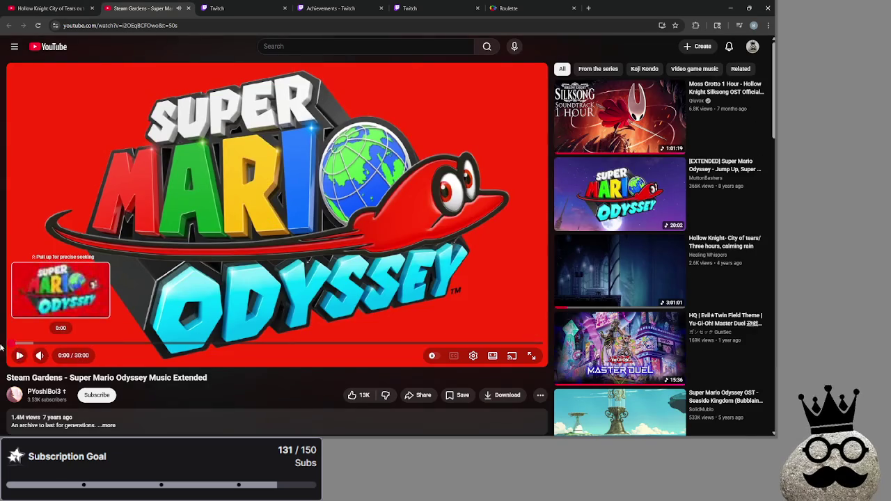
pyautogui.click(14, 343)
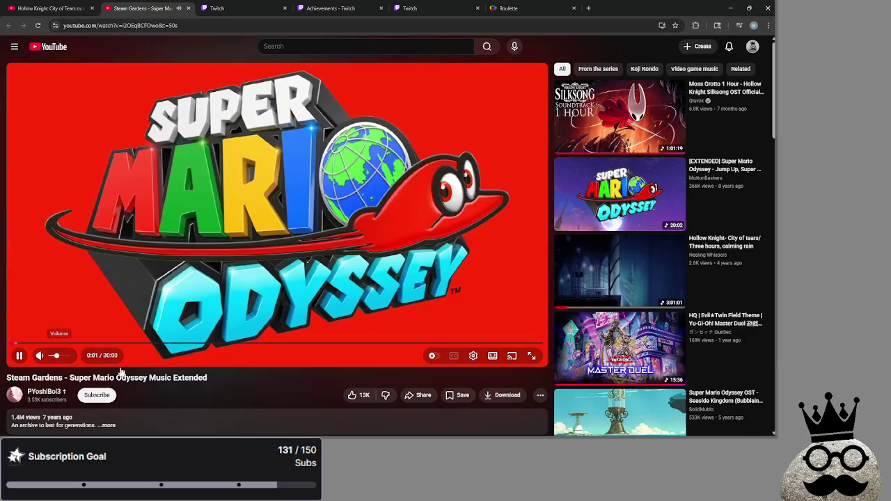
# Bring up the Roulette wheel and prediction management tabs.
pyautogui.hotkey('alt', 'Tab')
pyautogui.hotkey('alt', 'Tab')
pyautogui.hotkey('alt', 'Tab')
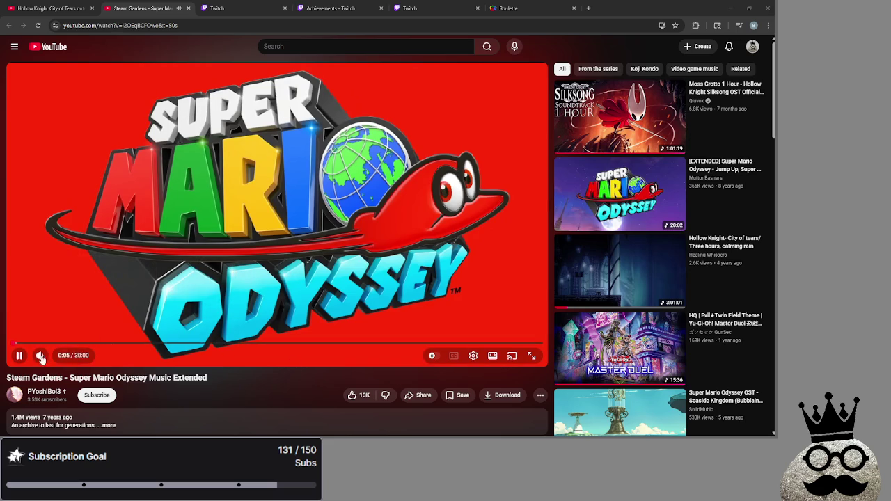
pyautogui.click(54, 356)
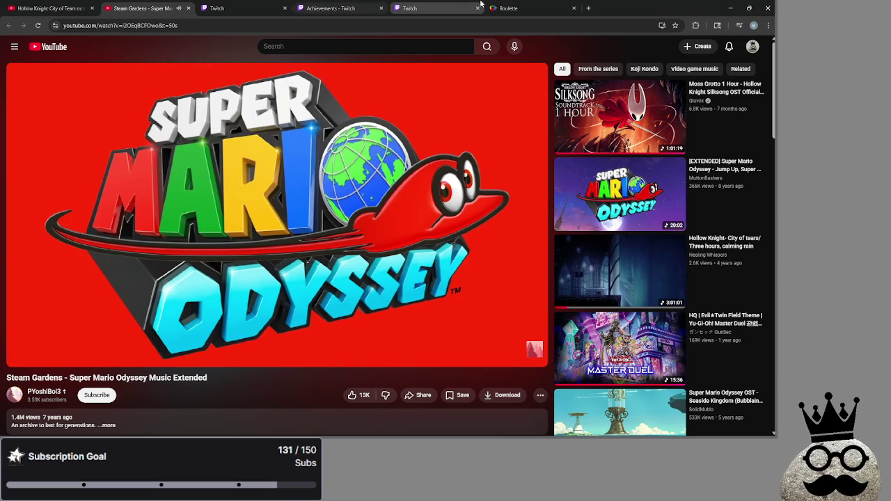
pyautogui.click(501, 5)
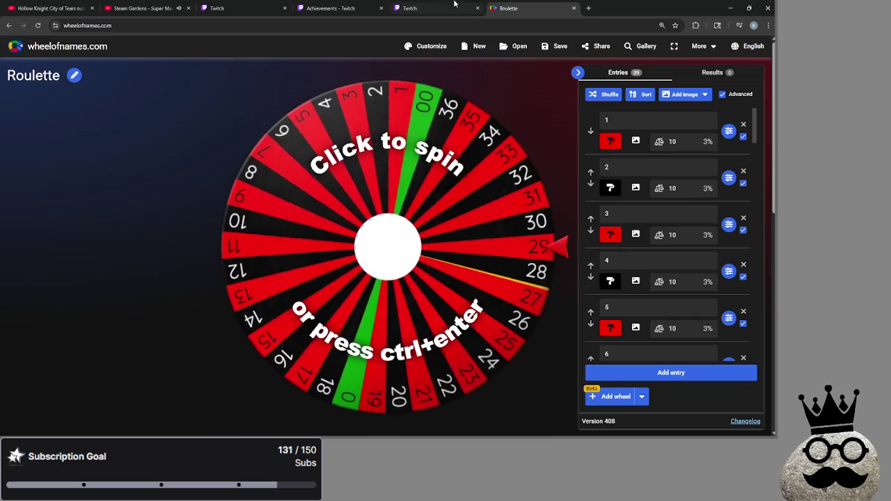
pyautogui.click(426, 7)
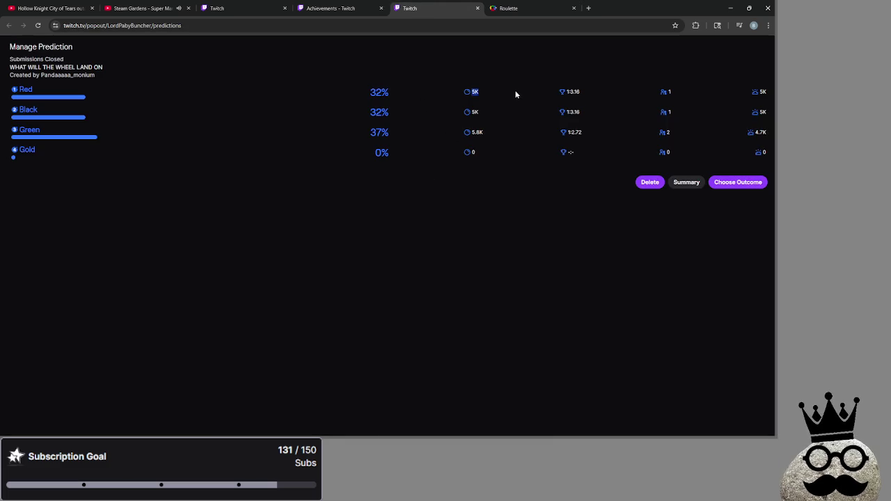
# Check the colours' point totals, including Green's 5.8K, then spin the Roulette wheel, landing on 0.
pyautogui.doubleClick(474, 112)
pyautogui.doubleClick(476, 132)
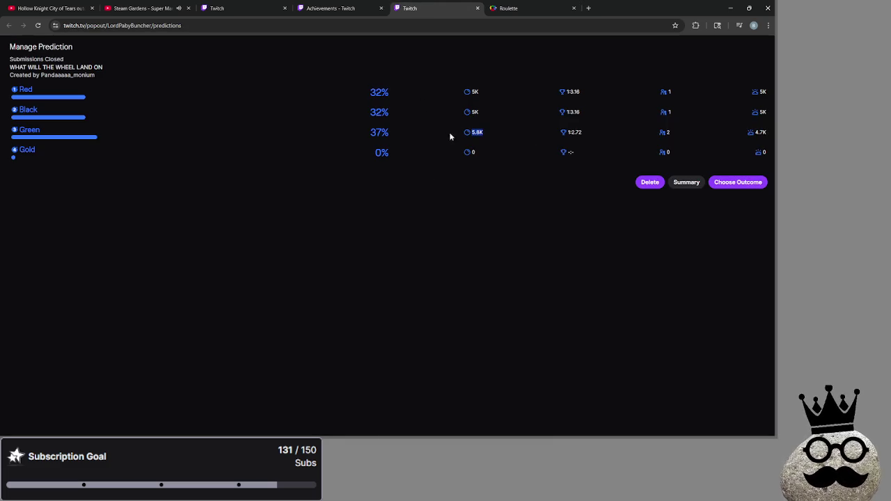
pyautogui.click(517, 150)
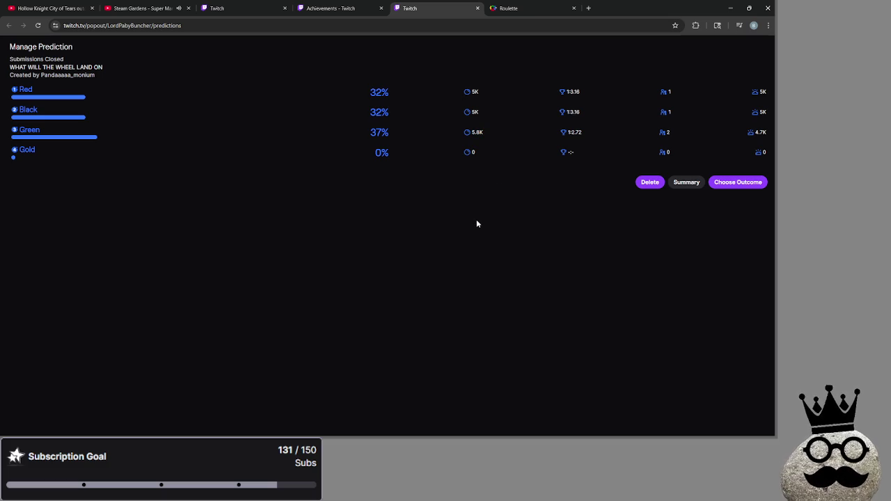
pyautogui.click(523, 8)
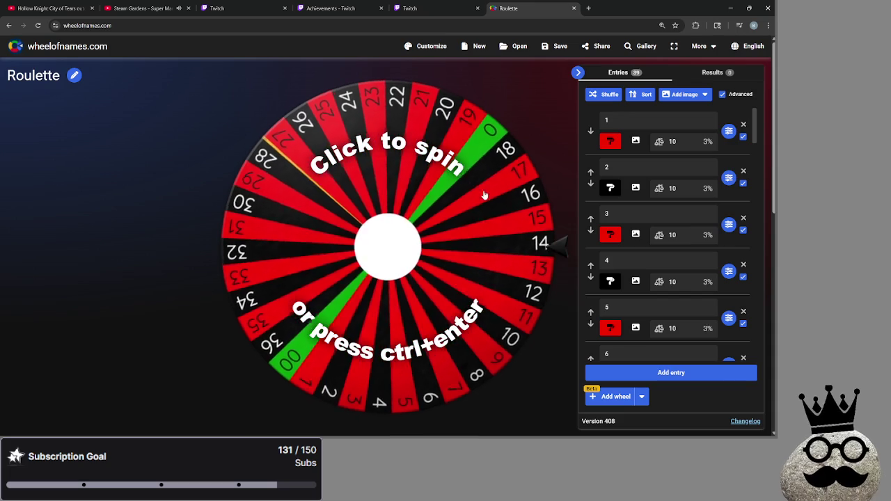
pyautogui.click(434, 250)
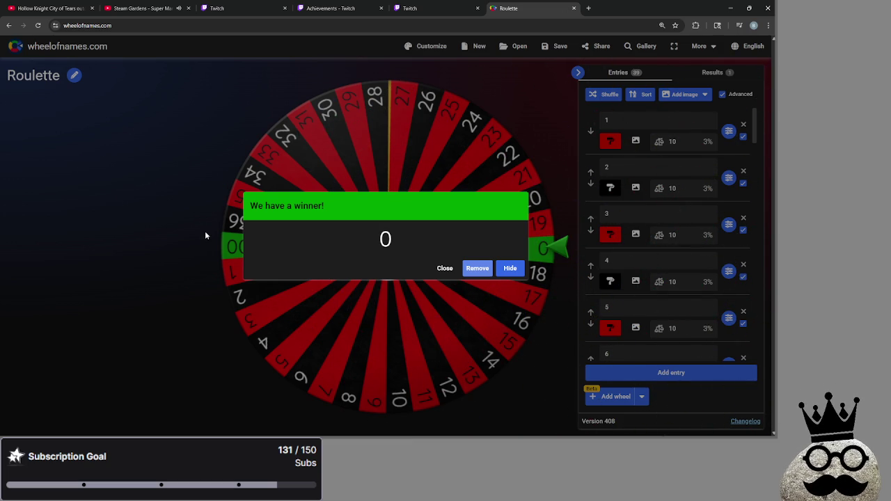
# Compare the prediction votes (Green 37%, 5.8K points, 2 voters) against the wheel's 0 result.
pyautogui.click(409, 8)
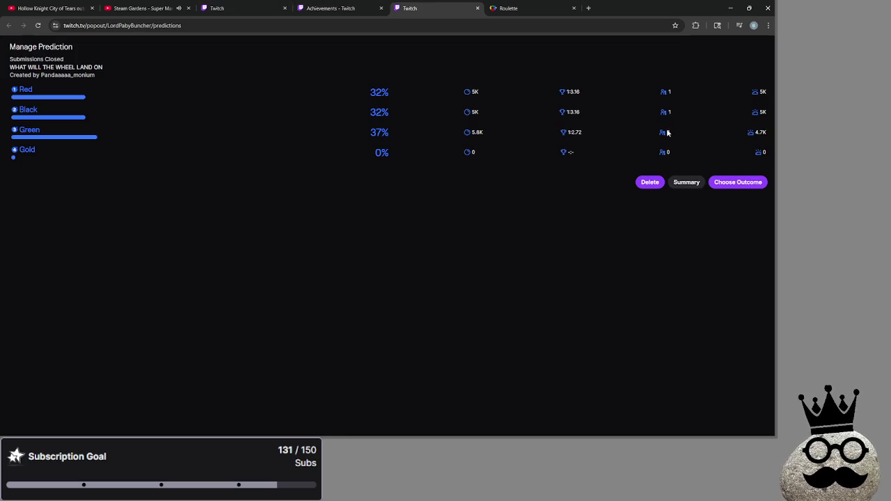
pyautogui.moveTo(763, 132)
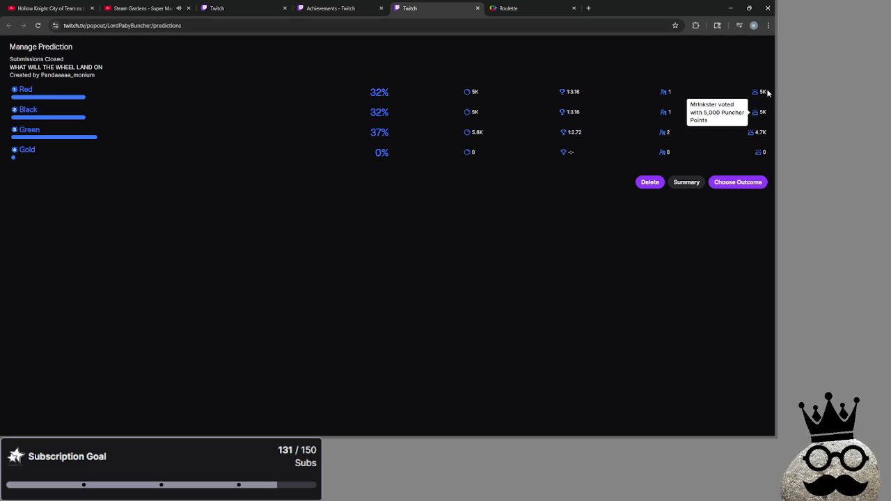
pyautogui.moveTo(764, 93)
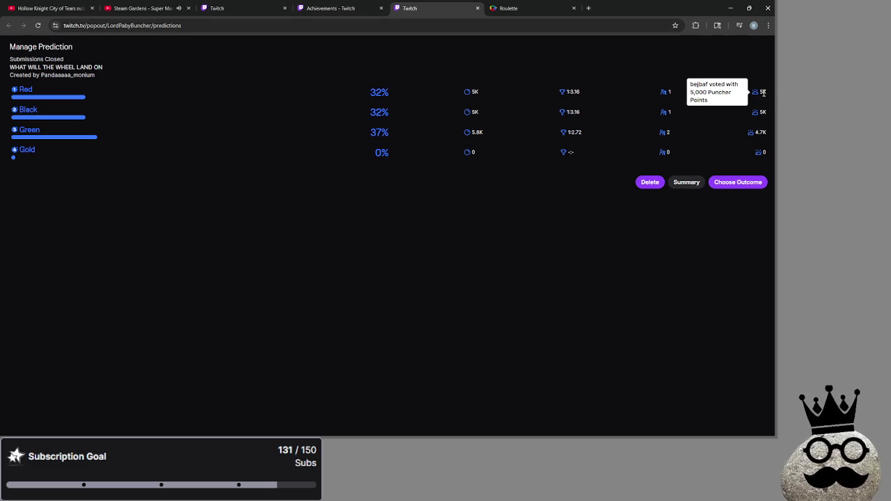
pyautogui.click(517, 6)
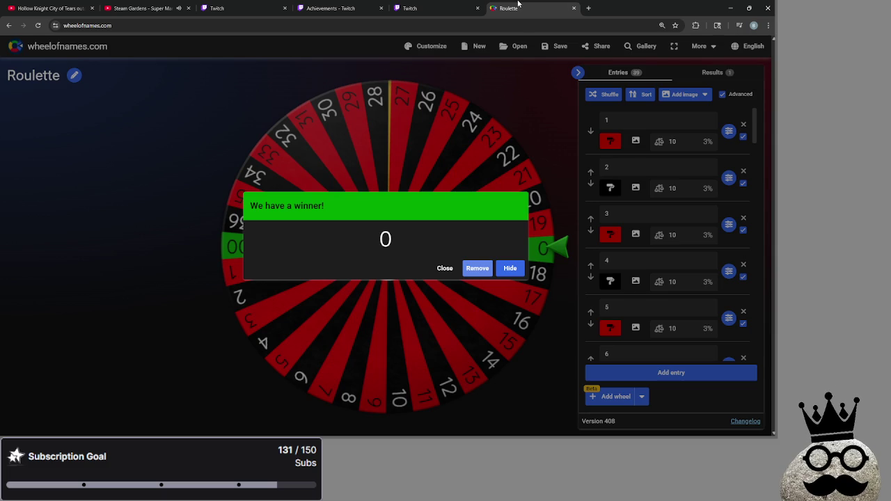
pyautogui.click(470, 6)
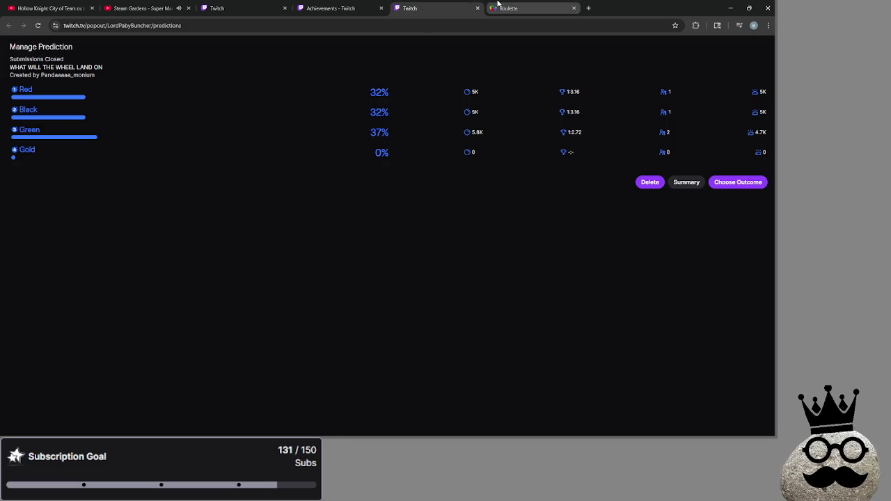
pyautogui.click(499, 7)
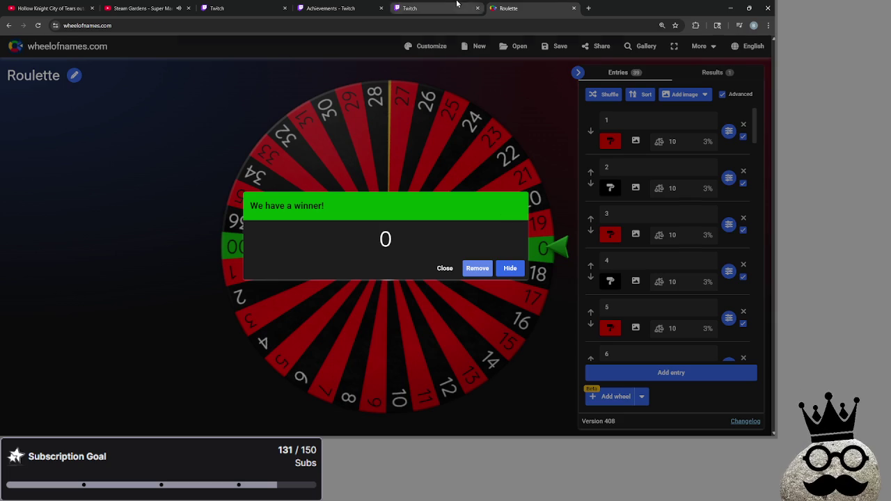
pyautogui.click(439, 8)
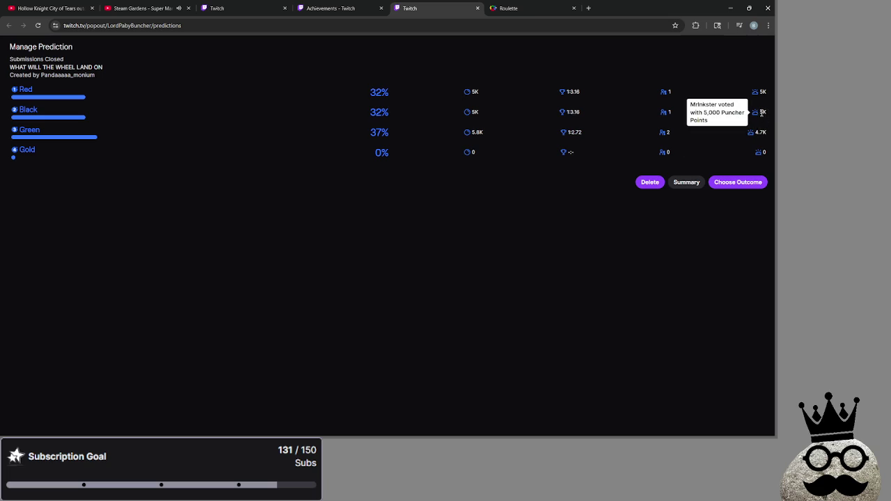
pyautogui.moveTo(760, 93)
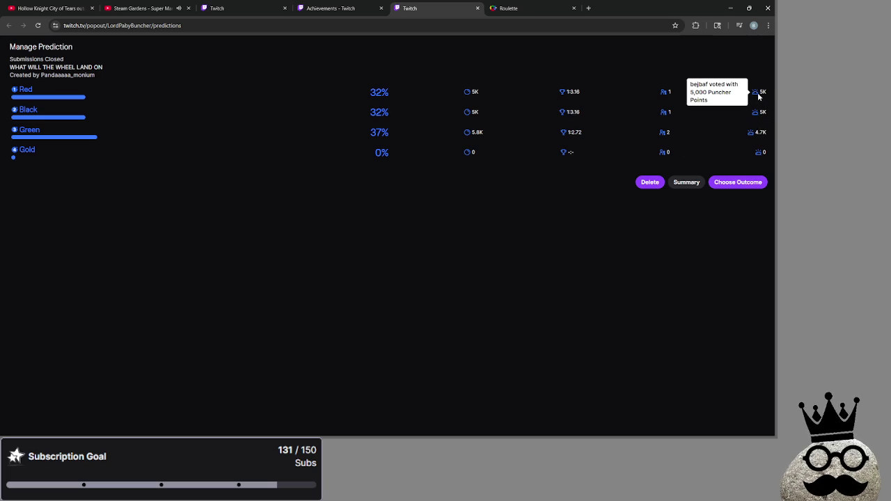
# Complete the prediction with Green as winner, awarding 16K points to 2 viewers, and close both tabs.
pyautogui.click(738, 183)
pyautogui.click(400, 128)
pyautogui.click(515, 7)
pyautogui.click(418, 7)
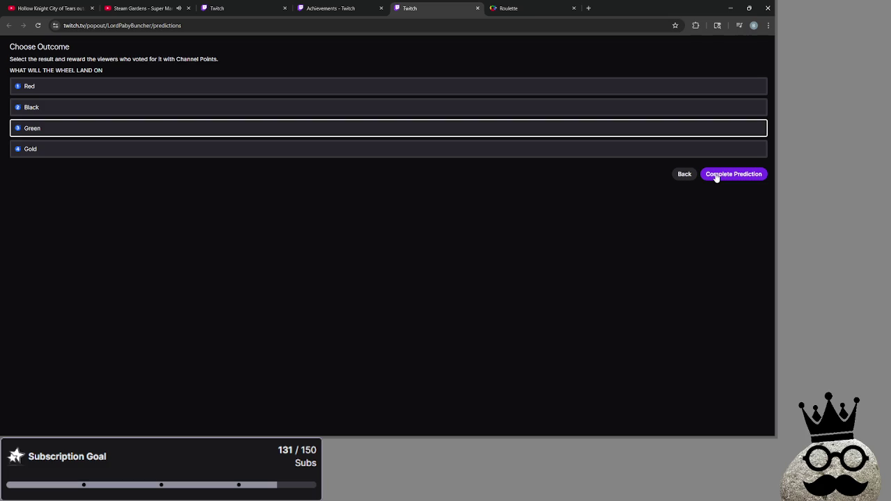
pyautogui.click(501, 7)
pyautogui.click(431, 8)
pyautogui.click(732, 175)
pyautogui.click(738, 111)
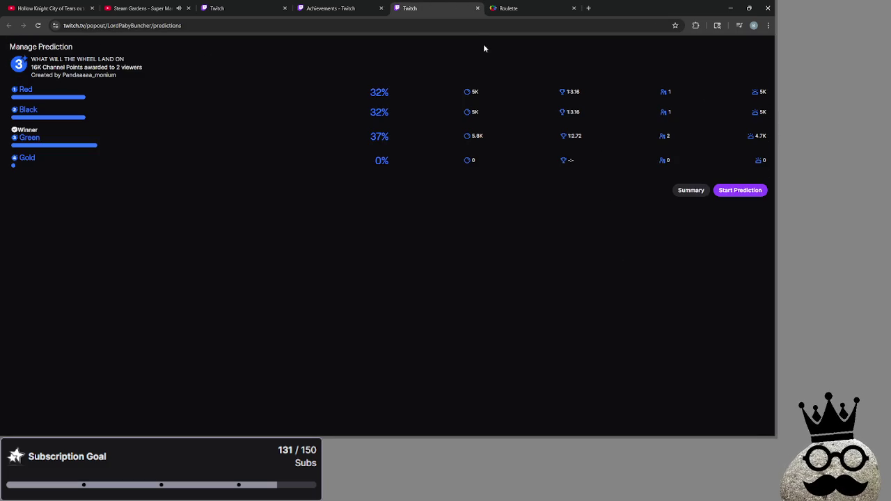
pyautogui.click(478, 8)
pyautogui.click(478, 9)
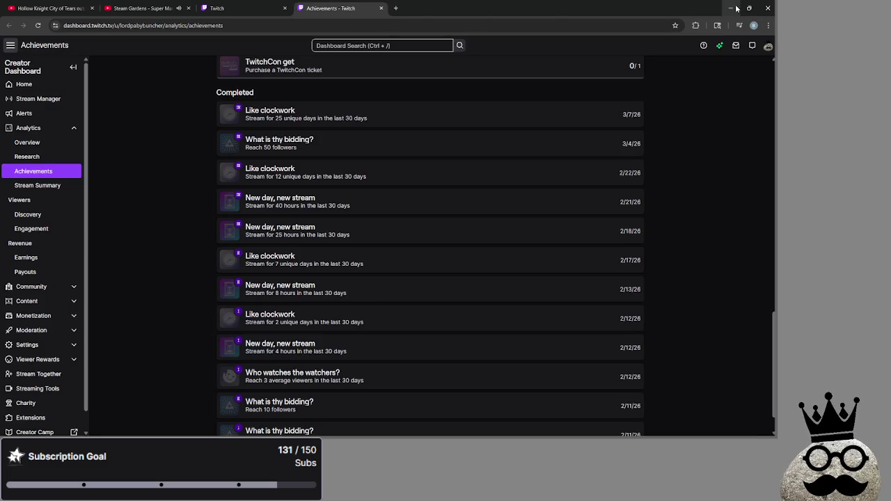
# Restore Chrome to a smaller window and switch back to the Godot script editor.
pyautogui.moveTo(490, 11)
pyautogui.mouseDown()
pyautogui.moveTo(515, 142)
pyautogui.moveTo(771, 184)
pyautogui.moveTo(890, 184)
pyautogui.mouseUp()
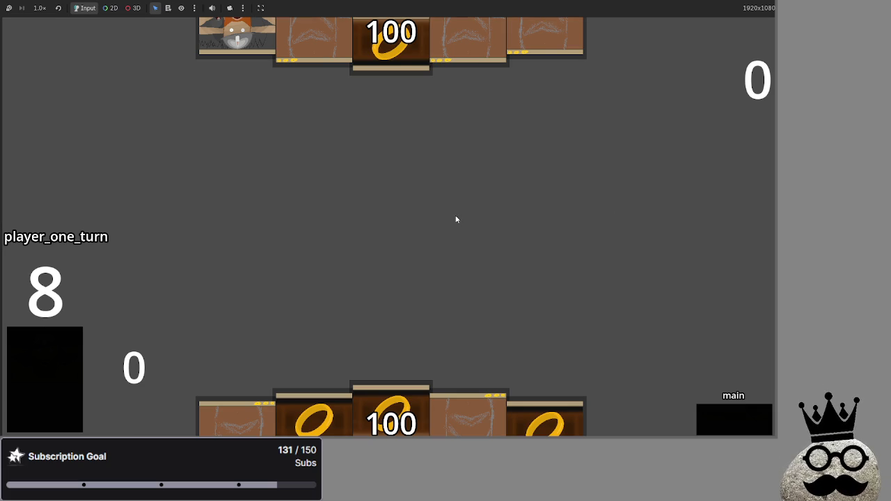
pyautogui.hotkey('alt', 'Tab')
pyautogui.press('Tab')
pyautogui.press('Tab')
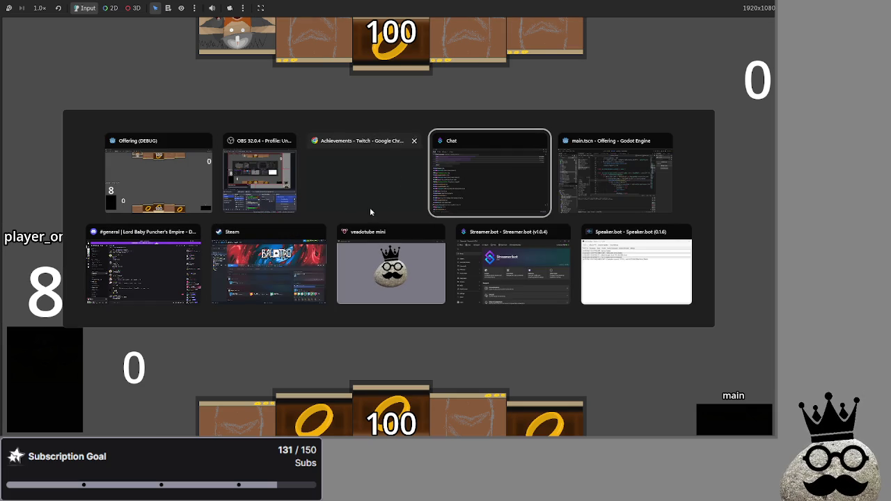
pyautogui.click(359, 187)
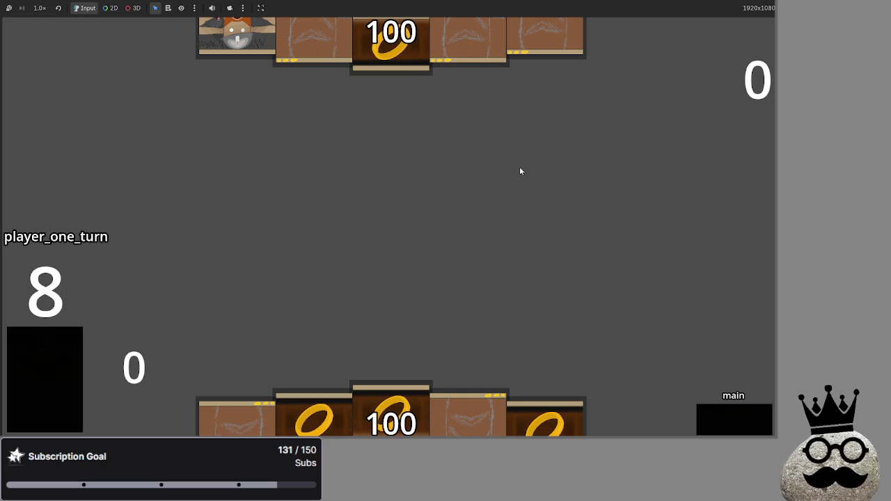
pyautogui.hotkey('alt', 'Tab')
pyautogui.press('super')
pyautogui.press('super')
pyautogui.press('super')
pyautogui.press('super')
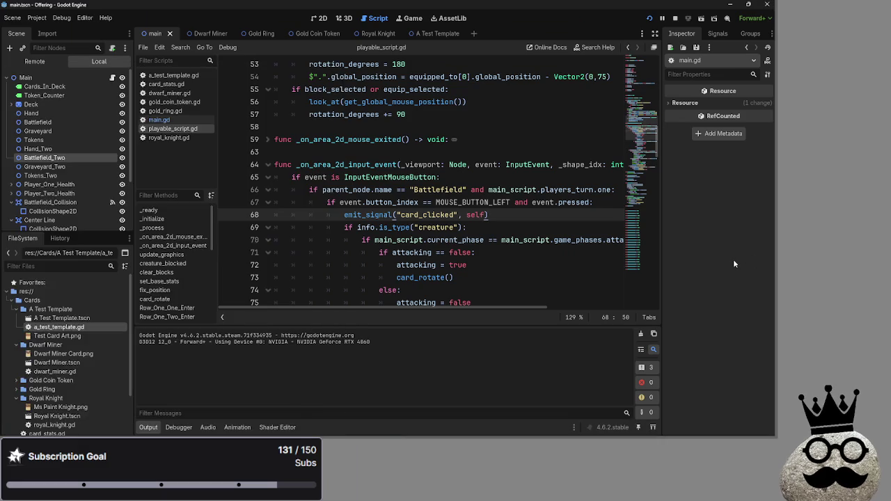
# Dismiss the Start menu and run the project for a fresh match on player one's turn.
pyautogui.press('super')
pyautogui.press('super')
pyautogui.press('super')
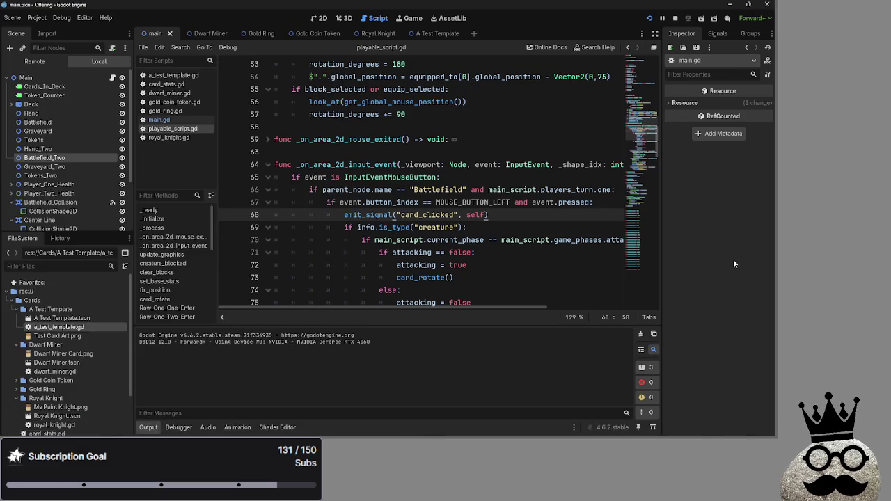
pyautogui.press('super')
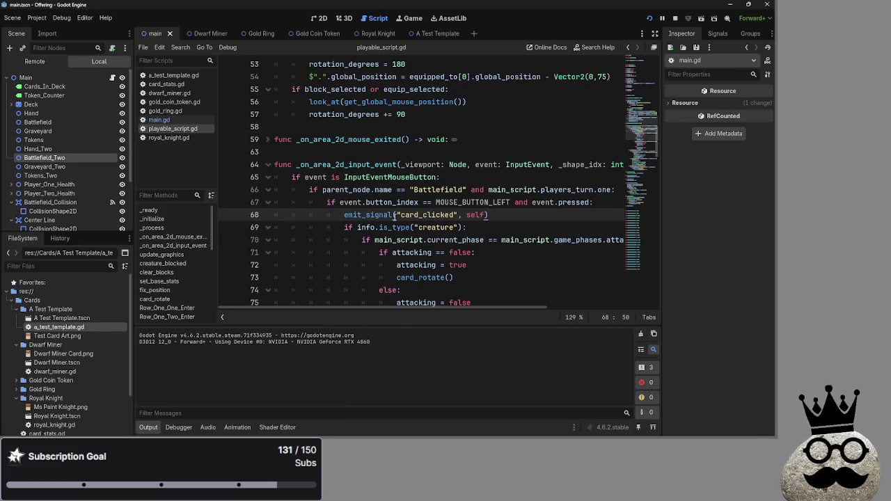
pyautogui.scroll(-3, 396, 217)
pyautogui.scroll(1, 399, 215)
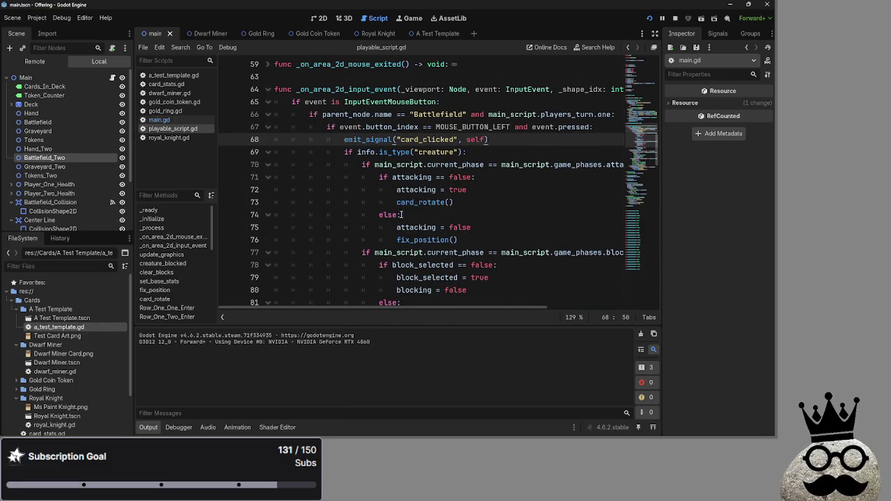
pyautogui.click(650, 19)
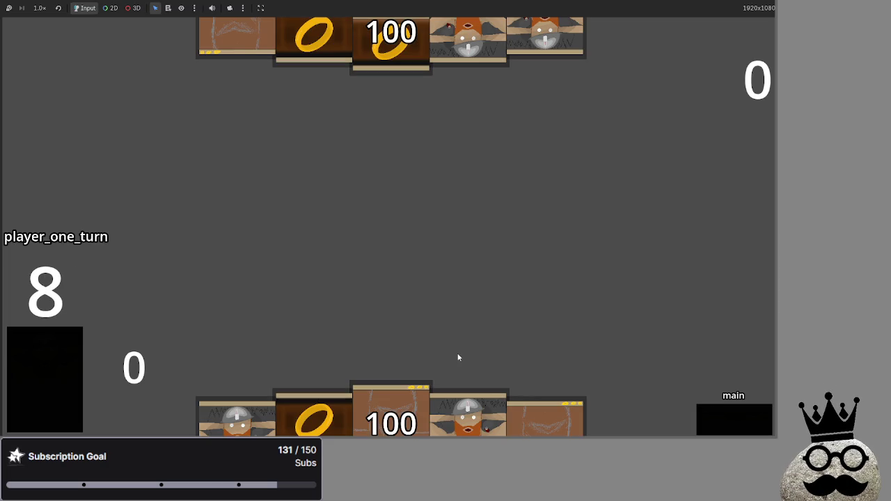
# Play two dwarf cards onto the battlefield, then end the phase to pass to player two.
pyautogui.moveTo(468, 414); pyautogui.dragTo(481, 244)
pyautogui.moveTo(540, 417); pyautogui.dragTo(529, 251)
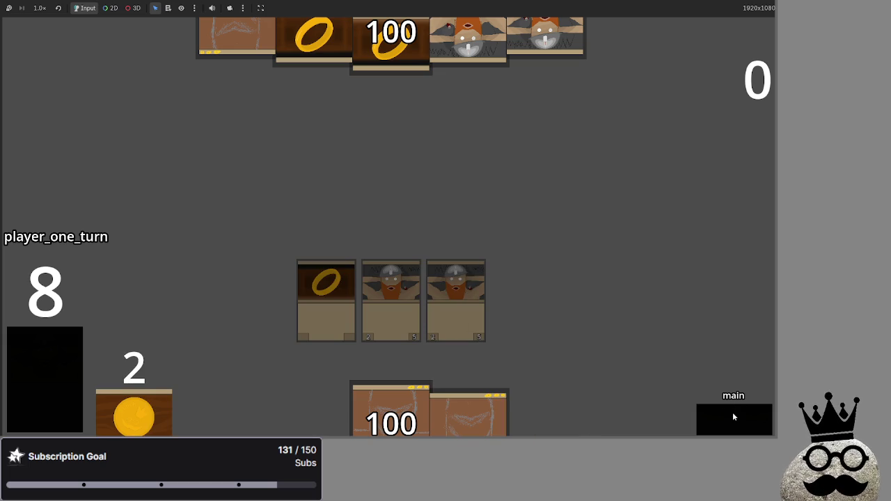
pyautogui.click(711, 416)
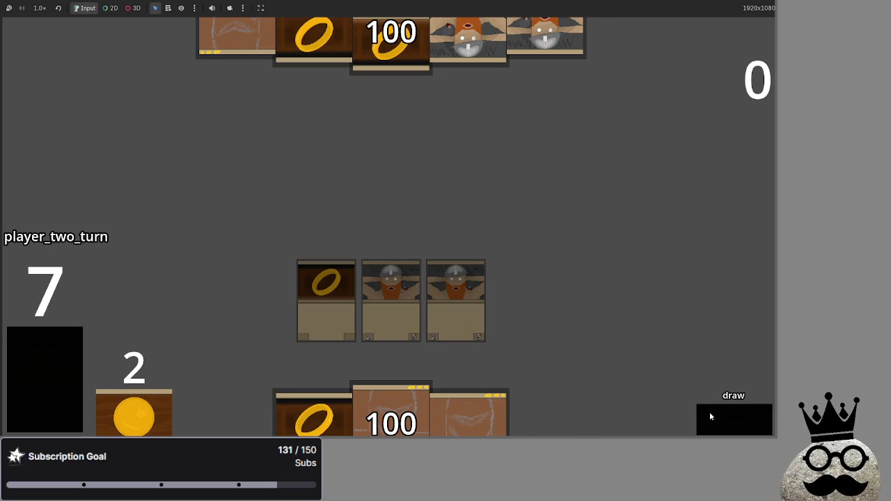
# Play player two's ring card onto the battlefield and return to the Godot editor.
pyautogui.moveTo(327, 420); pyautogui.dragTo(511, 258)
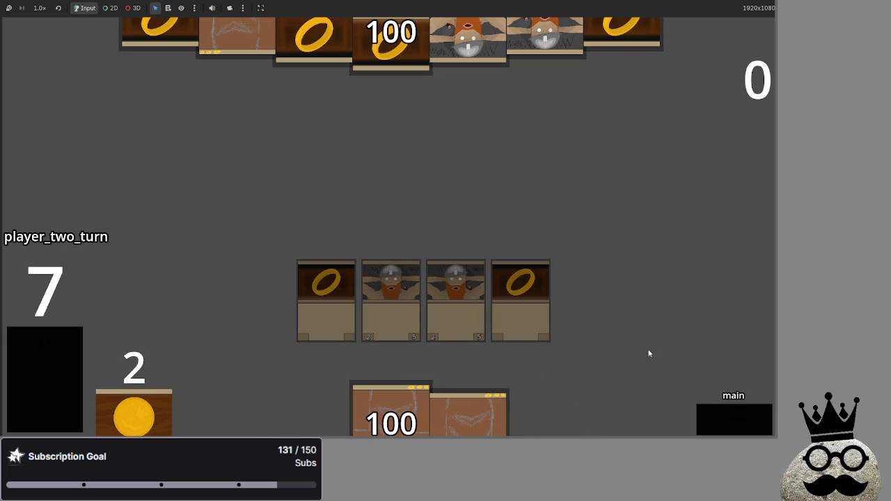
pyautogui.click(717, 412)
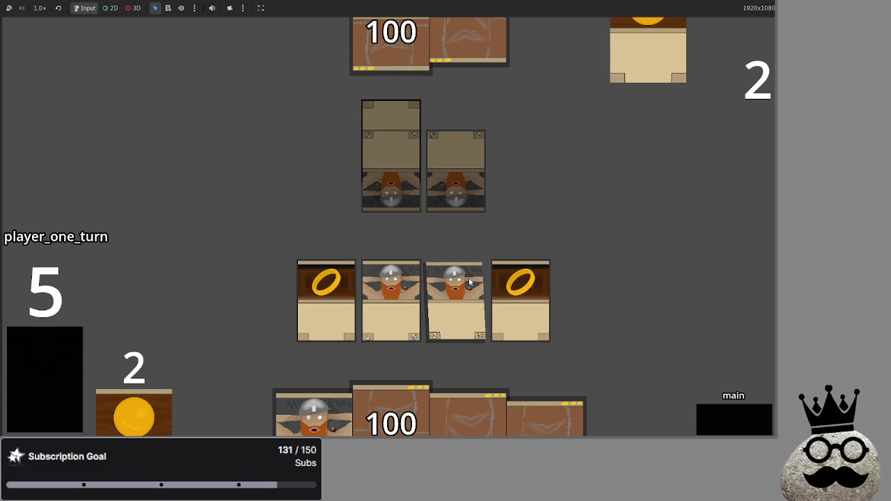
pyautogui.hotkey('alt', 'Tab')
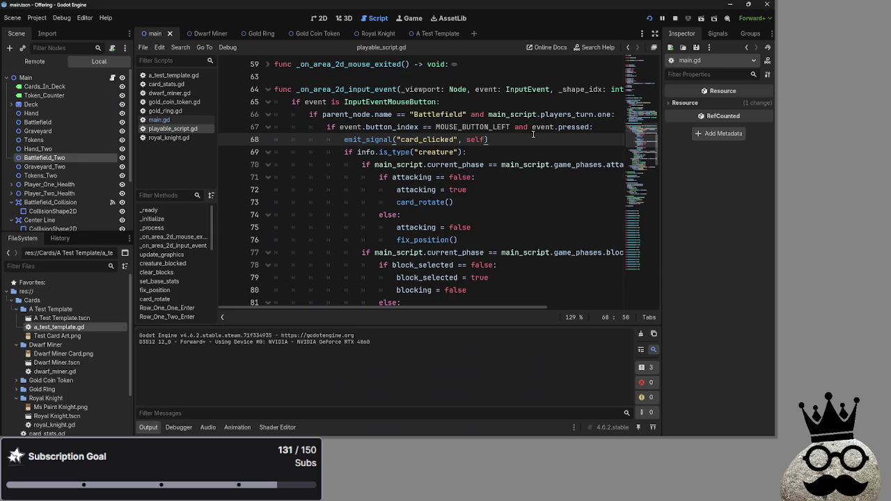
# On line 66, replace players_turn with 'current_turn == players_turn' using autocomplete.
pyautogui.moveTo(487, 114); pyautogui.dragTo(611, 114)
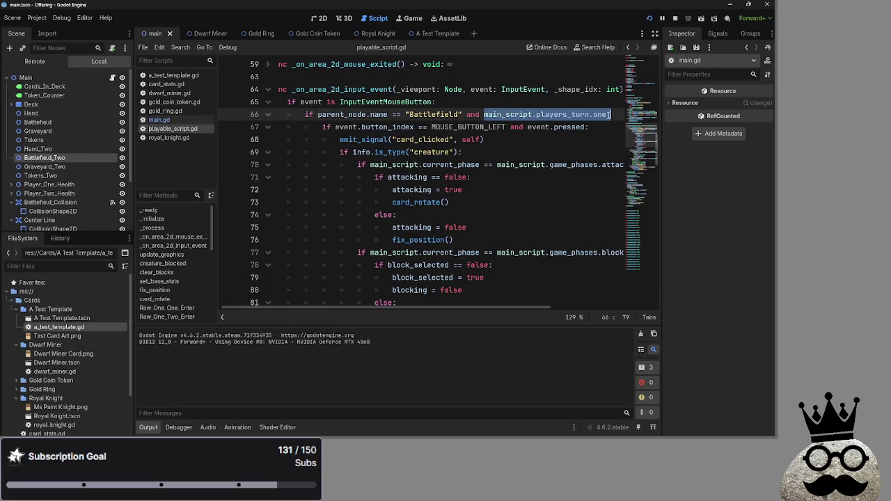
pyautogui.doubleClick(571, 114)
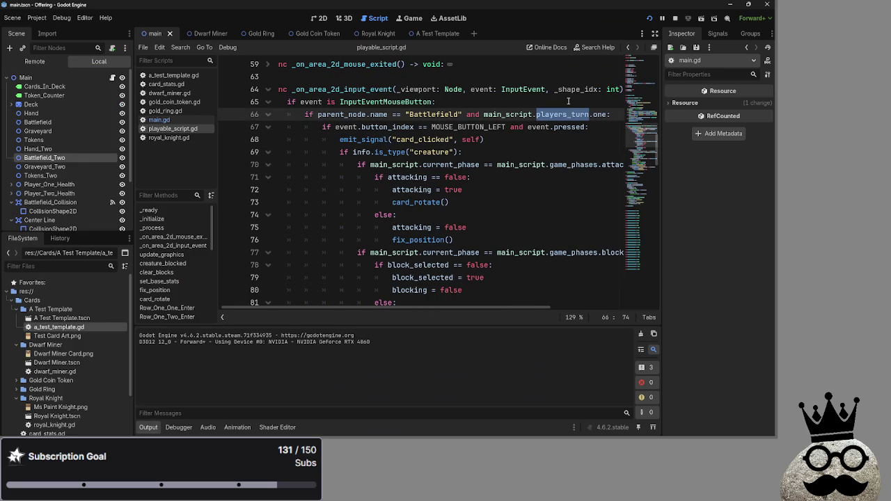
pyautogui.write('current')
pyautogui.press('Down')
pyautogui.press('Return')
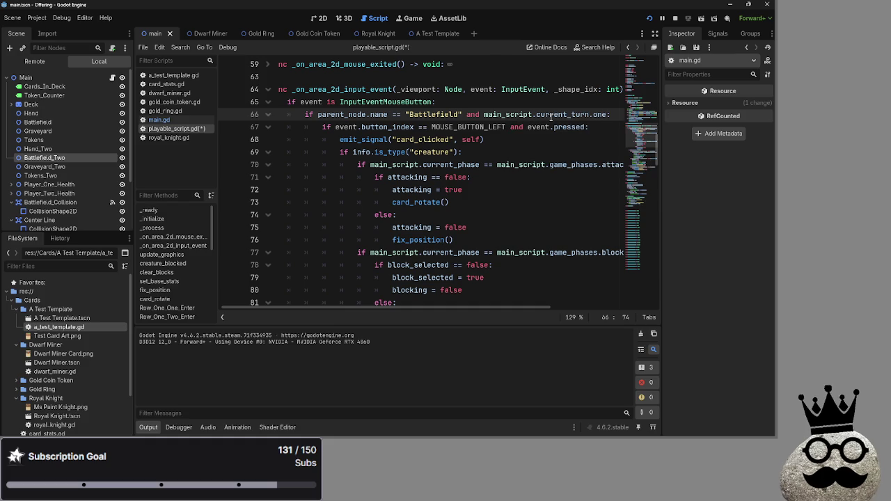
pyautogui.write('== ')
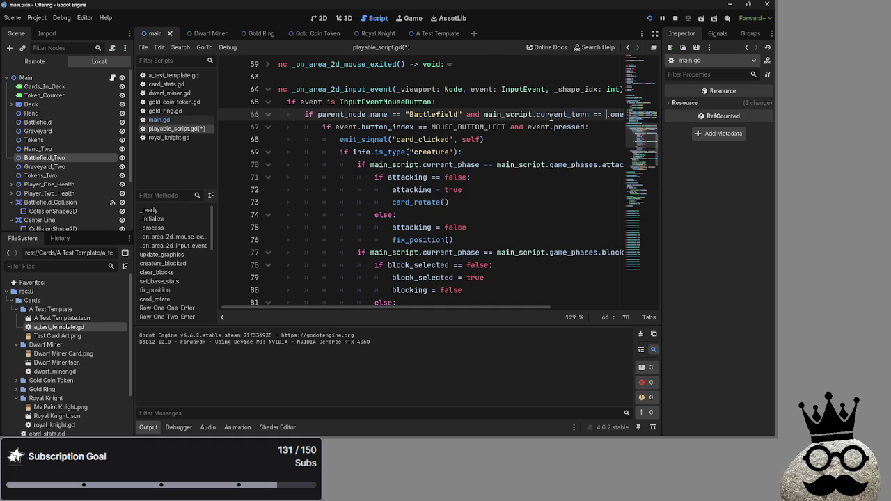
pyautogui.write('player')
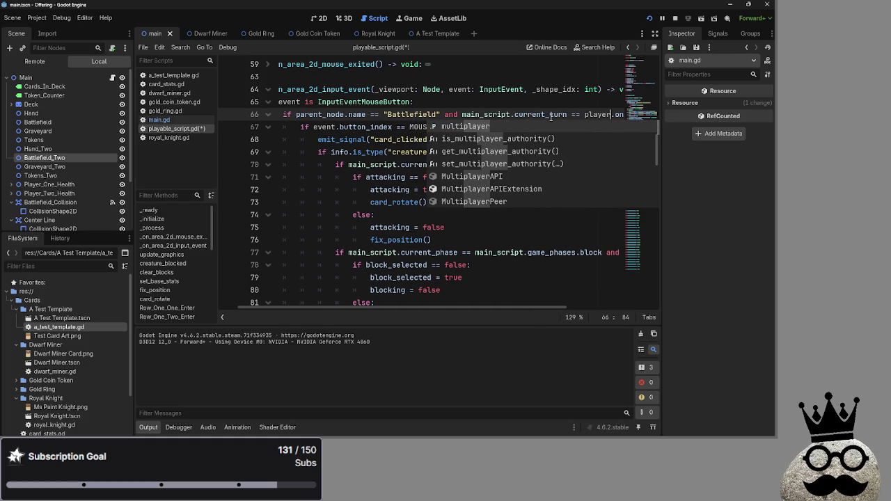
pyautogui.write('s_tu')
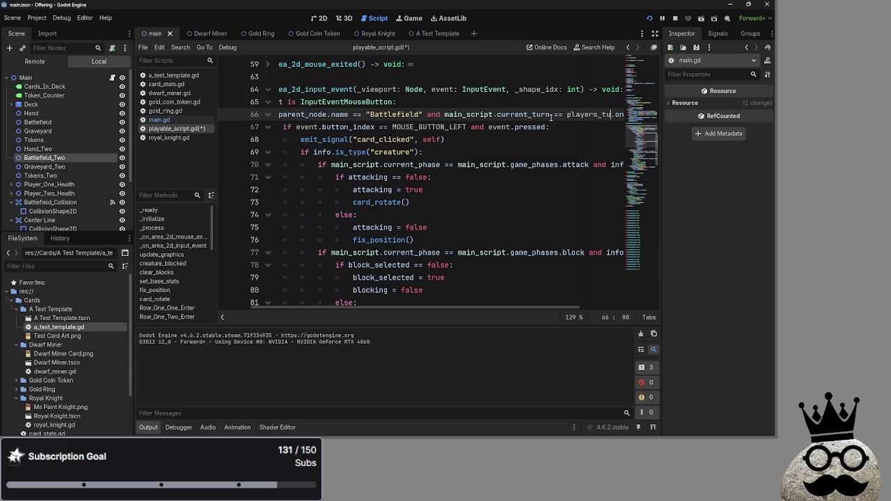
pyautogui.write('rn')
# Complete the comparison as main_script.players_turn.one to finish the line 66 Battlefield check.
pyautogui.click(560, 115)
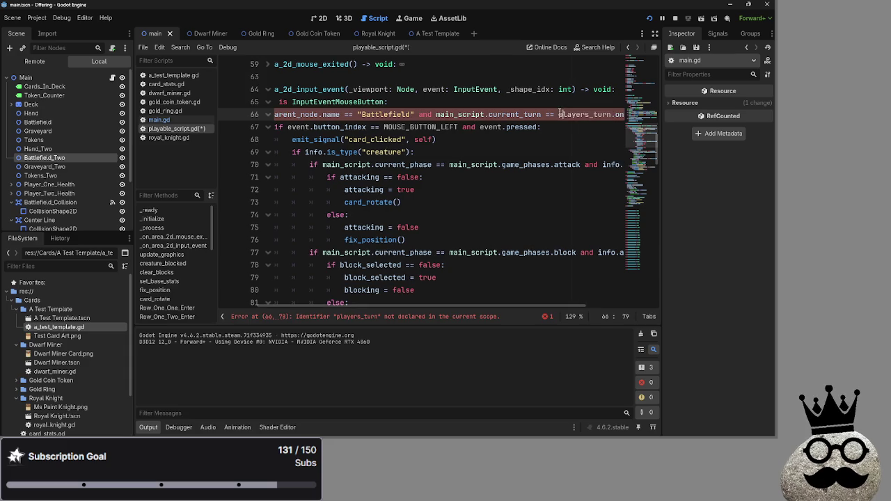
pyautogui.moveTo(560, 114); pyautogui.dragTo(608, 114)
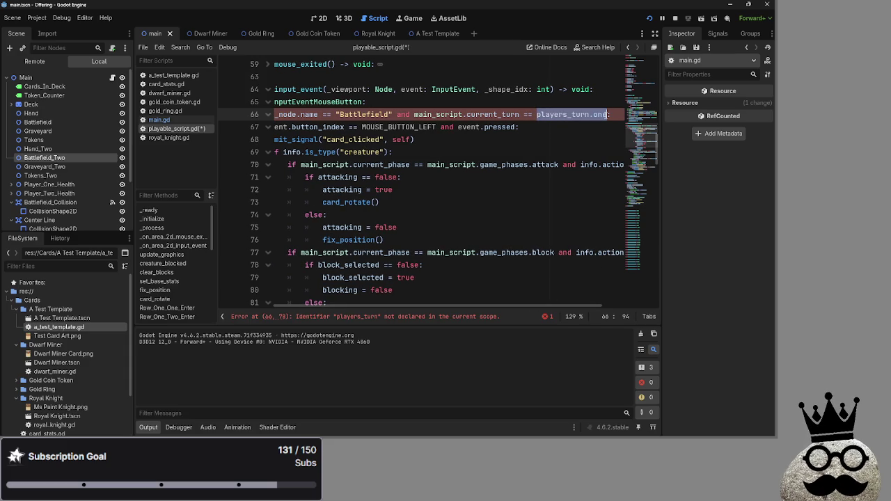
pyautogui.write('main_s')
pyautogui.press('Return')
pyautogui.press('BackSpace')
pyautogui.write('.play')
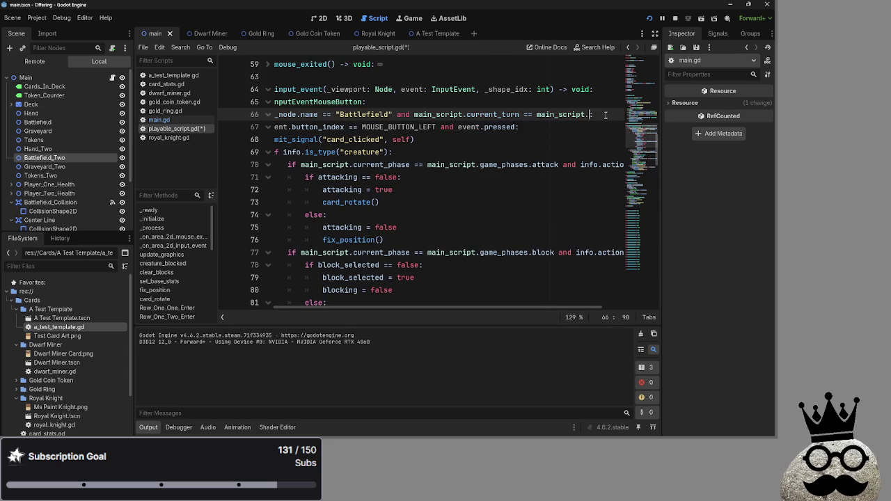
pyautogui.press('Return')
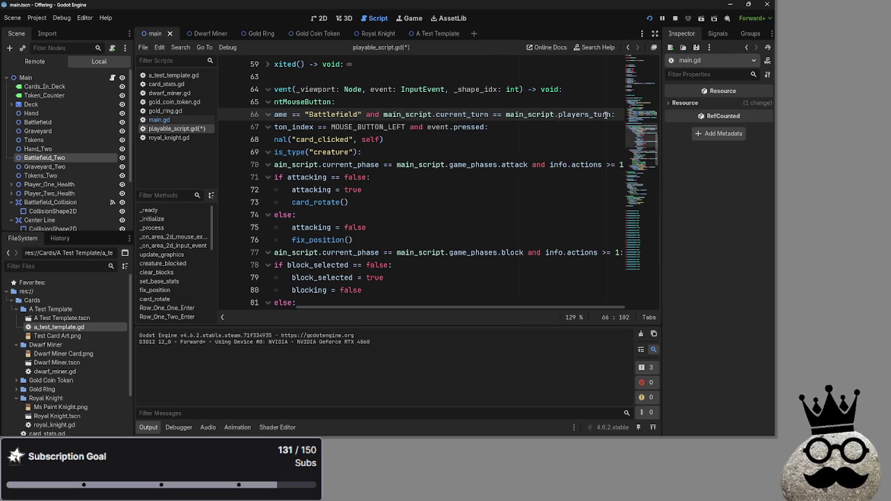
pyautogui.write('.on')
pyautogui.press('Return')
pyautogui.press('Down')
pyautogui.click(651, 18)
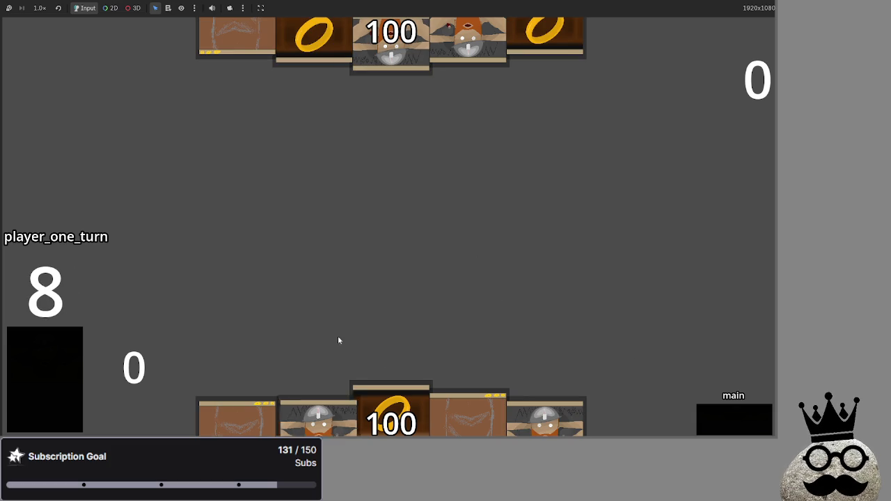
# Play a dwarf card, pass the turn, try player two's dwarf card, then return to the editor.
pyautogui.moveTo(468, 410)
pyautogui.mouseDown()
pyautogui.moveTo(515, 237)
pyautogui.moveTo(518, 244)
pyautogui.mouseUp()
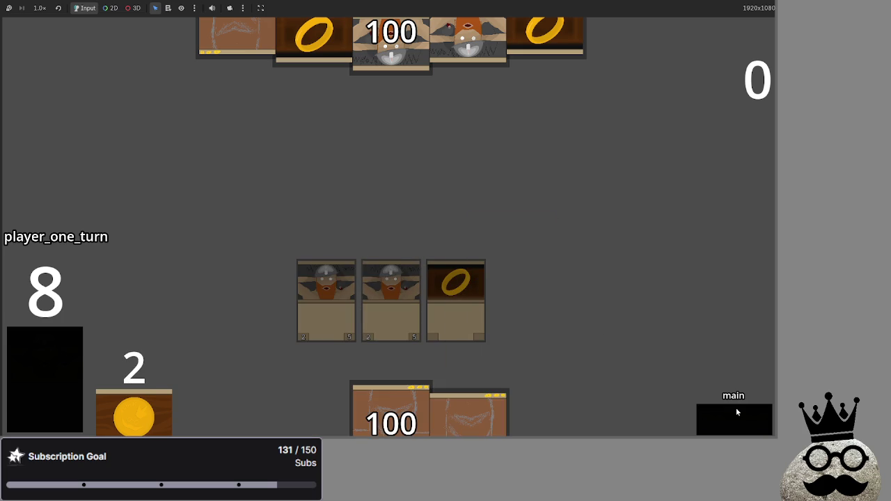
pyautogui.click(729, 420)
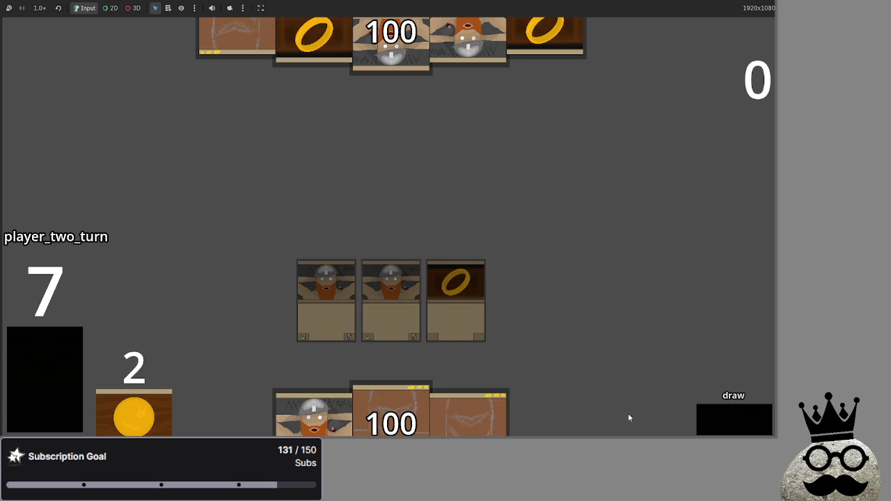
pyautogui.click(750, 422)
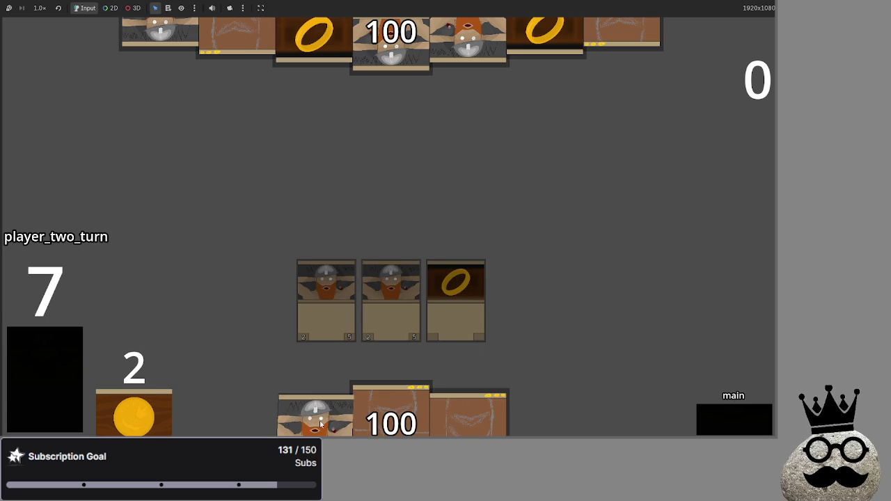
pyautogui.moveTo(306, 410)
pyautogui.mouseDown()
pyautogui.moveTo(525, 334)
pyautogui.moveTo(529, 323)
pyautogui.moveTo(327, 362)
pyautogui.moveTo(376, 253)
pyautogui.mouseUp()
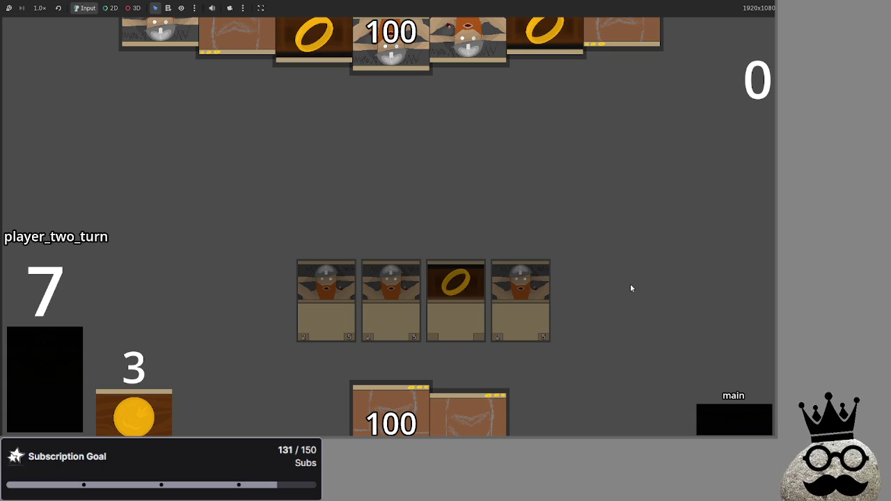
pyautogui.hotkey('alt', 'Tab')
pyautogui.hotkey('alt', 'Tab')
# Delete the turn condition after == "Battlefield" on line 66 of playable_script.gd.
pyautogui.doubleClick(545, 114)
pyautogui.doubleClick(414, 114)
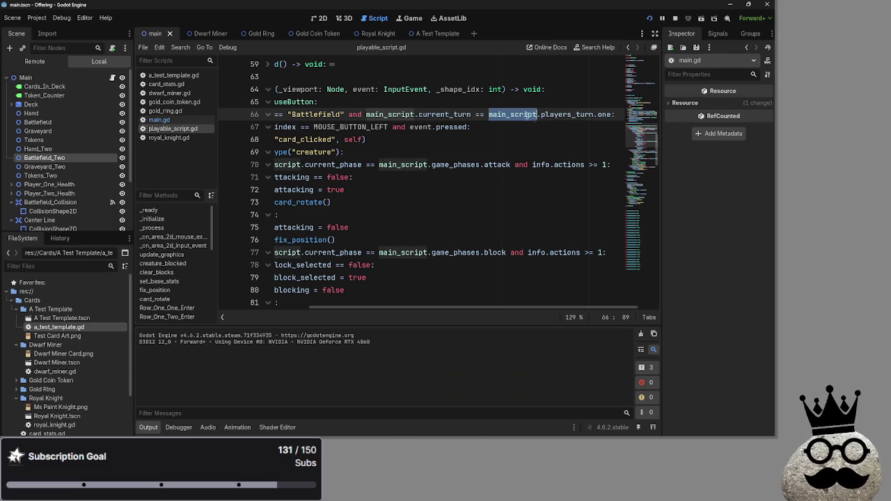
pyautogui.press('Left')
pyautogui.moveTo(413, 112); pyautogui.dragTo(614, 114)
pyautogui.press('BackSpace')
pyautogui.press('BackSpace')
pyautogui.press('BackSpace')
pyautogui.press('BackSpace')
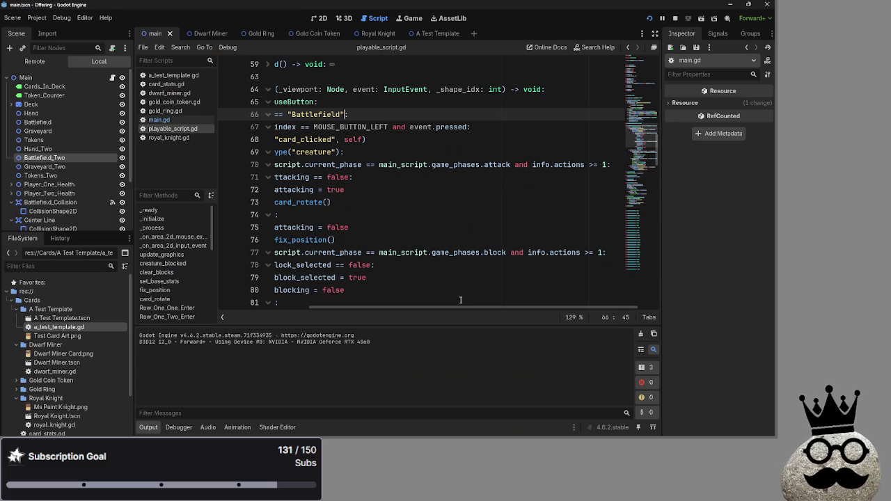
pyautogui.press('BackSpace')
pyautogui.press('BackSpace')
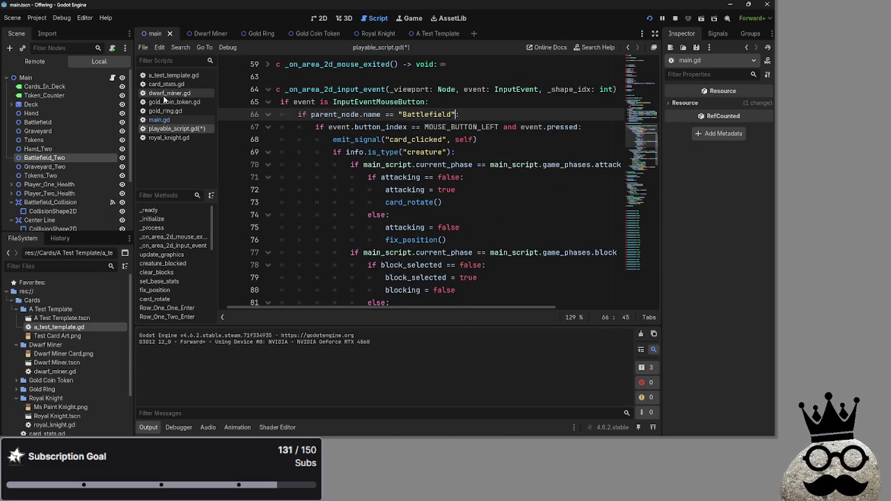
# In main.gd, add '# make it so creatures can only be played on your turn' under the TODO list.
pyautogui.click(159, 119)
pyautogui.scroll(-20, 401, 244)
pyautogui.scroll(20, 401, 243)
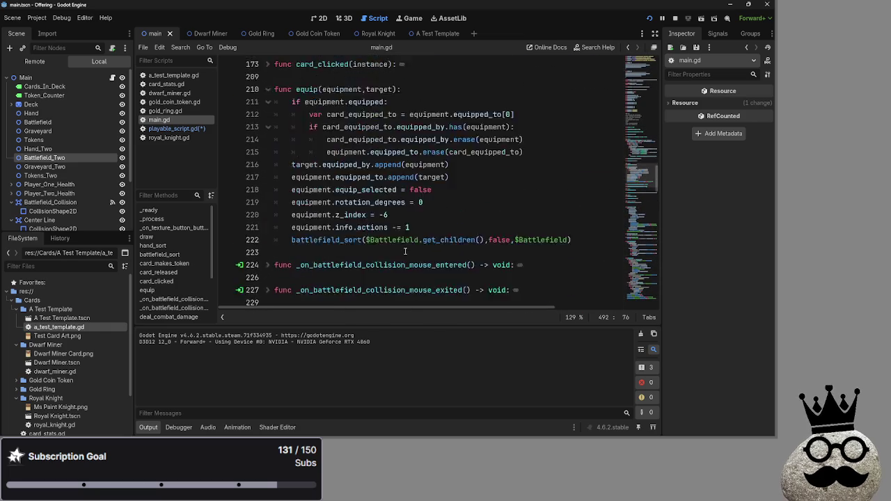
pyautogui.scroll(-1, 406, 252)
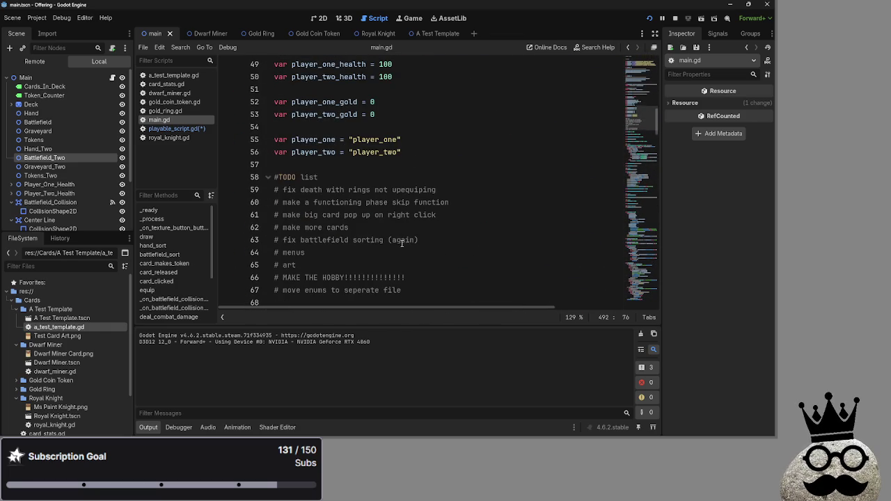
pyautogui.click(453, 178)
pyautogui.press('Return')
pyautogui.write('#make')
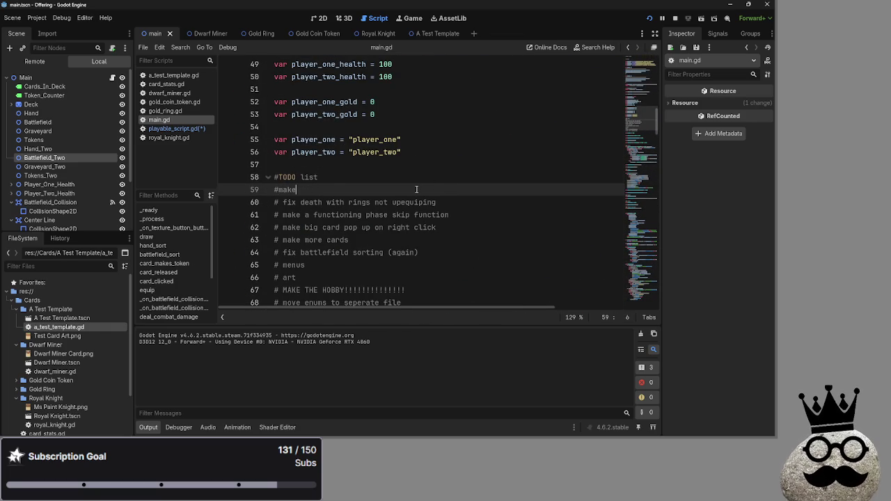
pyautogui.press('BackSpace')
pyautogui.press('BackSpace')
pyautogui.press('BackSpace')
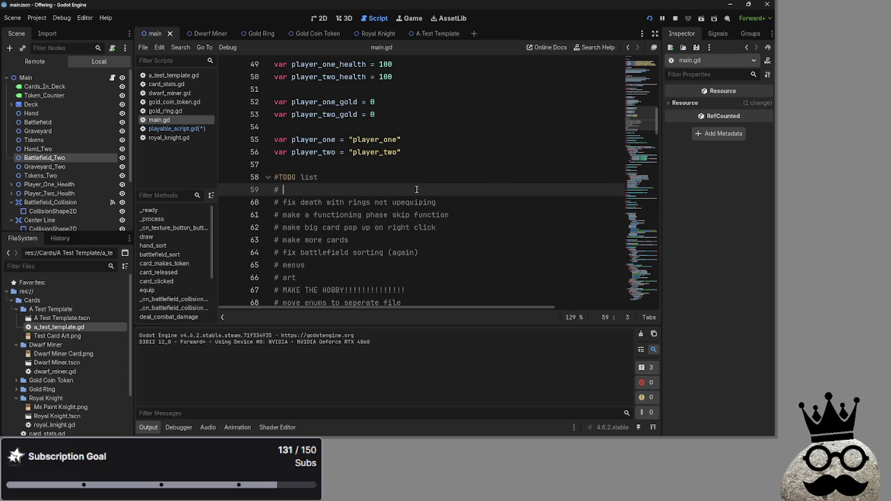
pyautogui.write('make it s')
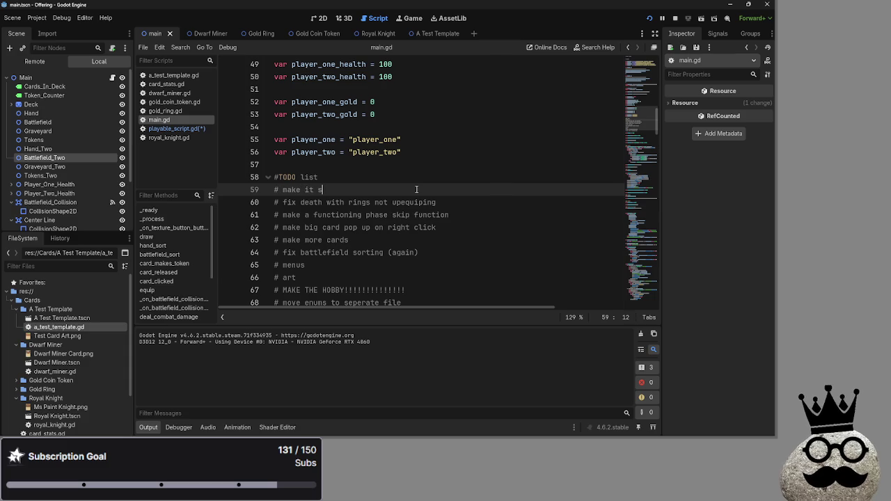
pyautogui.write('o creatures can on')
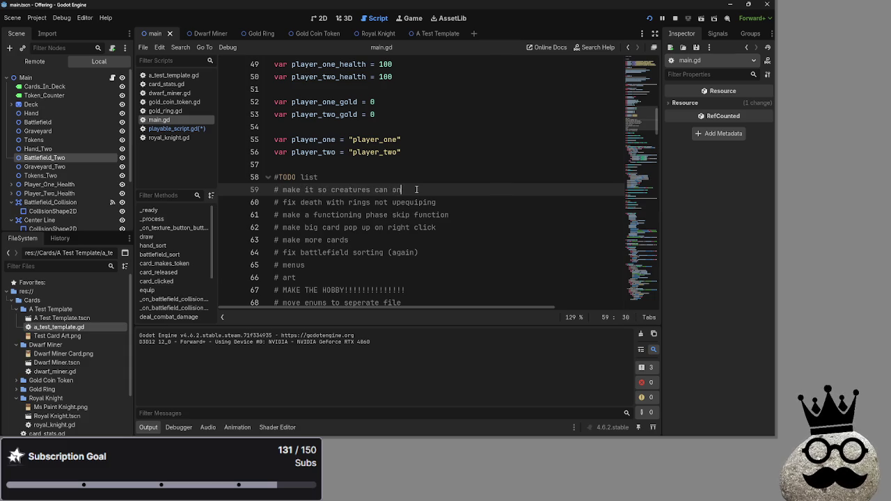
pyautogui.write('ly be playe')
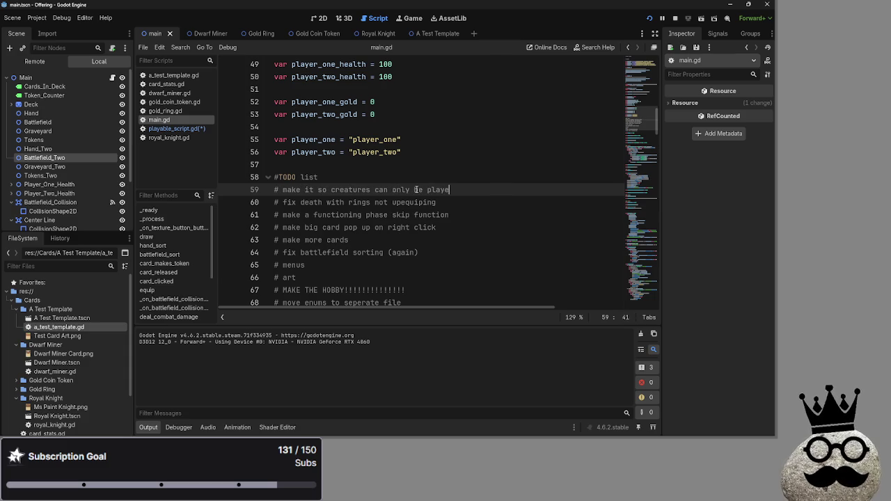
pyautogui.write('d on your turn')
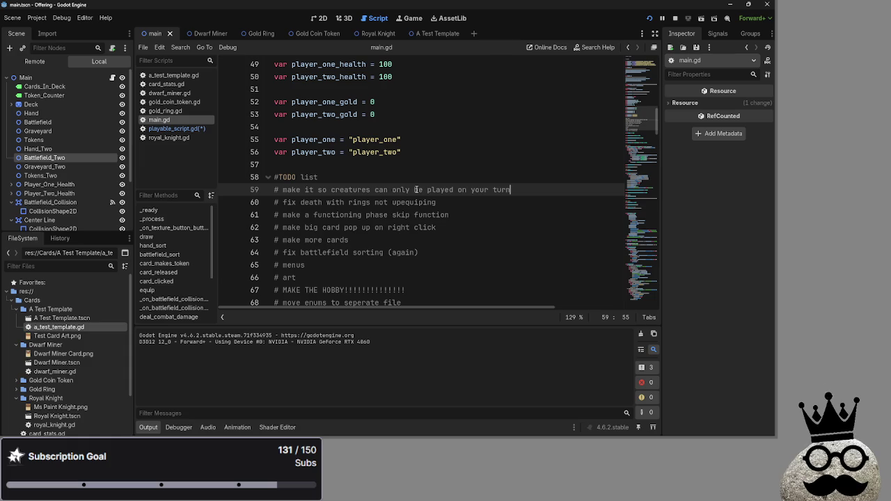
pyautogui.click(452, 179)
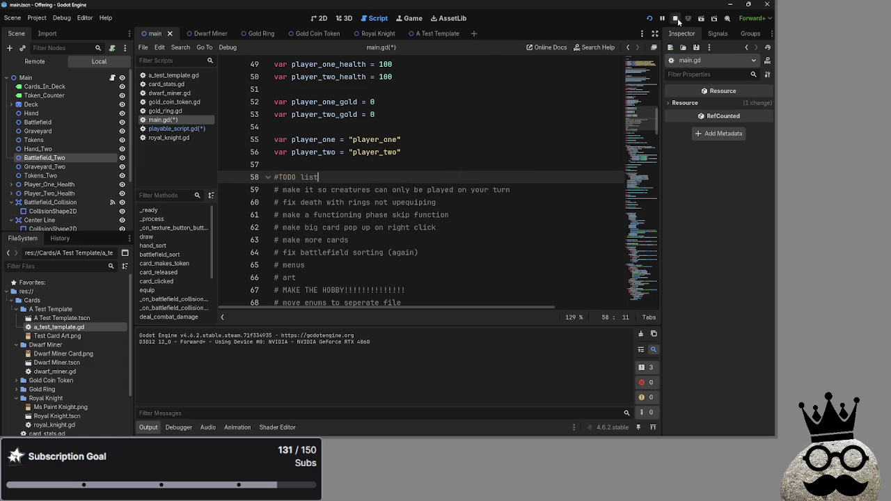
# Stop the running game with F8 and save the edited scripts with Ctrl+S.
pyautogui.press('F8')
pyautogui.click(536, 214)
pyautogui.scroll(-10, 498, 287)
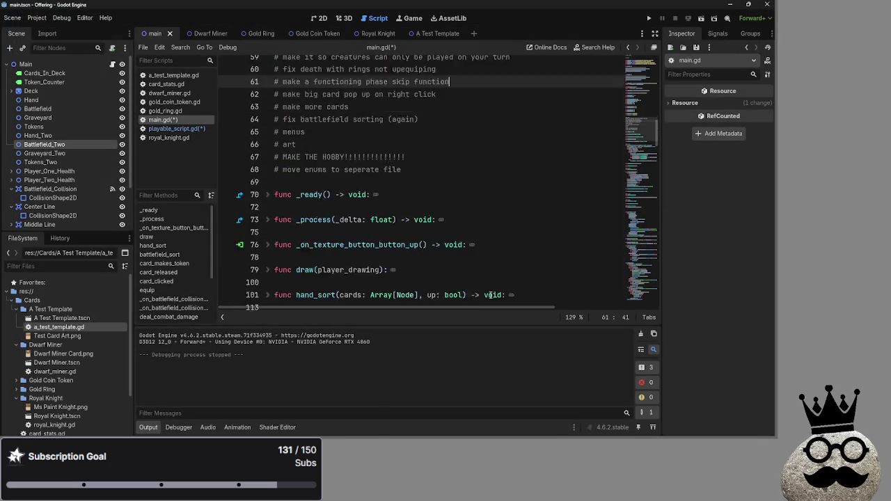
pyautogui.scroll(-20, 491, 297)
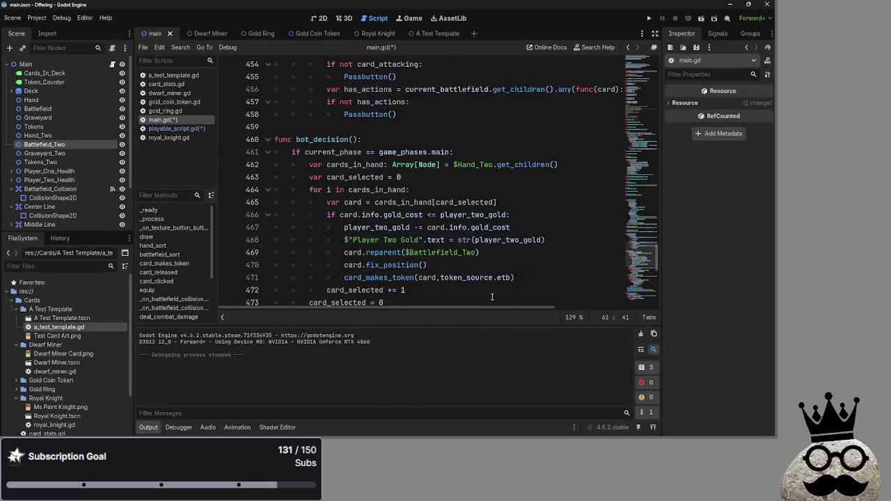
pyautogui.scroll(-5, 491, 298)
pyautogui.scroll(10, 492, 297)
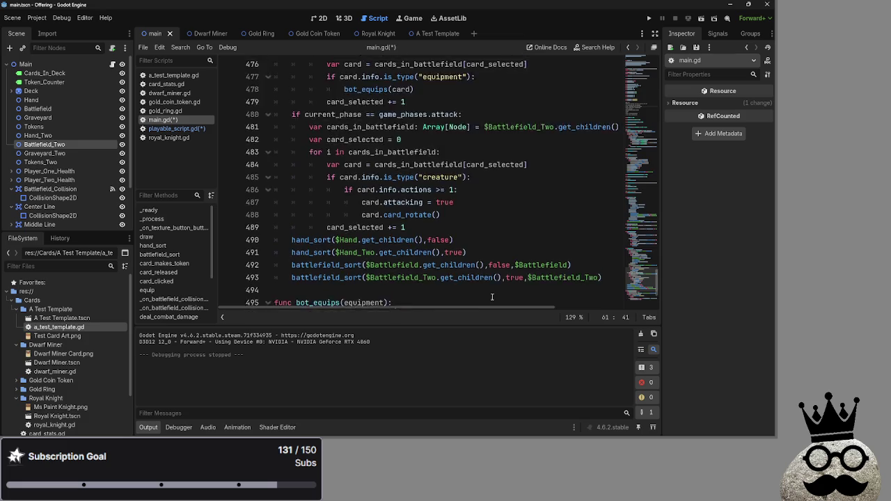
pyautogui.scroll(20, 491, 297)
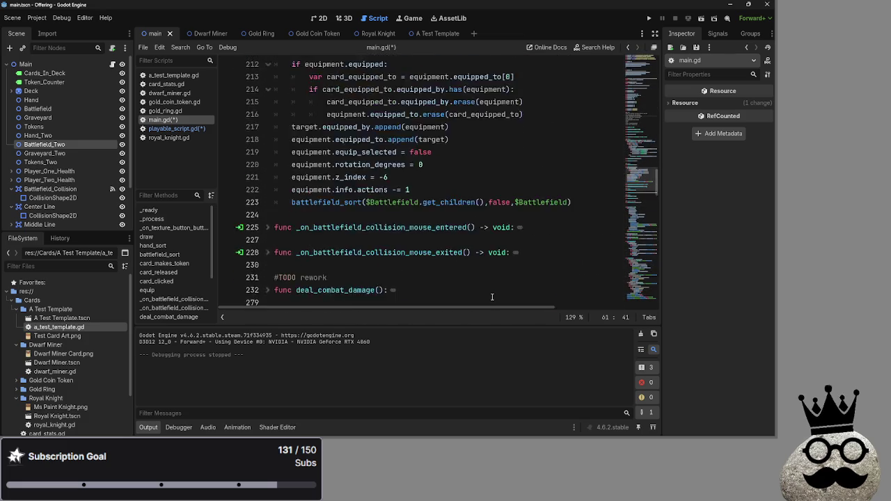
pyautogui.scroll(10, 491, 297)
pyautogui.press('Down')
pyautogui.press('Down')
pyautogui.press('Down')
pyautogui.hotkey('ctrl', 's')
# Review main.gd from the TODO list down to the battlefield sorting calls.
pyautogui.scroll(2, 378, 258)
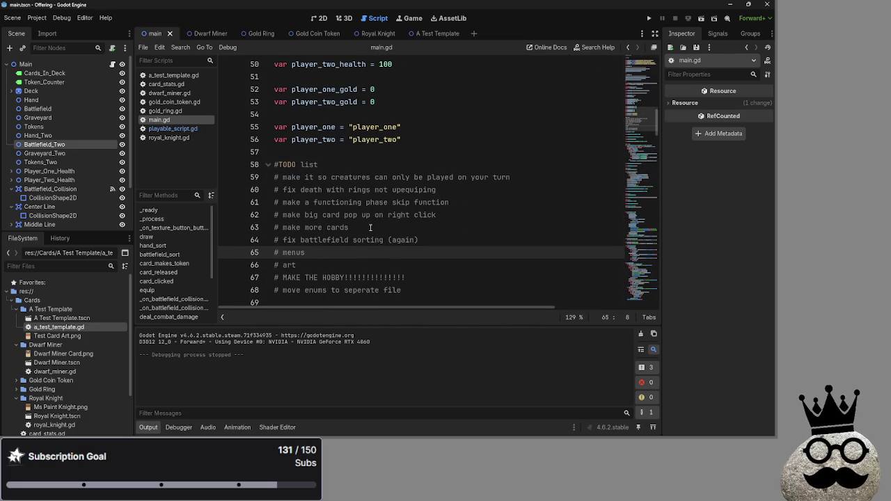
pyautogui.click(429, 237)
pyautogui.press('Up')
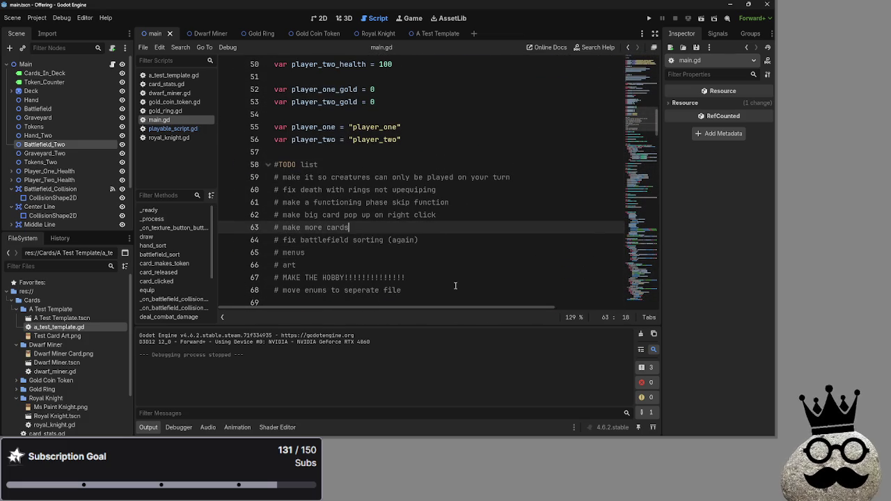
pyautogui.scroll(-20, 461, 253)
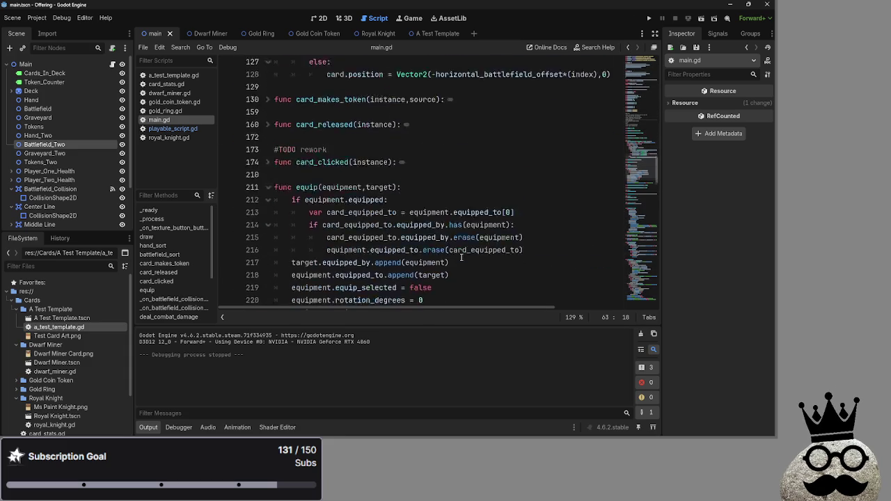
pyautogui.scroll(-5, 461, 255)
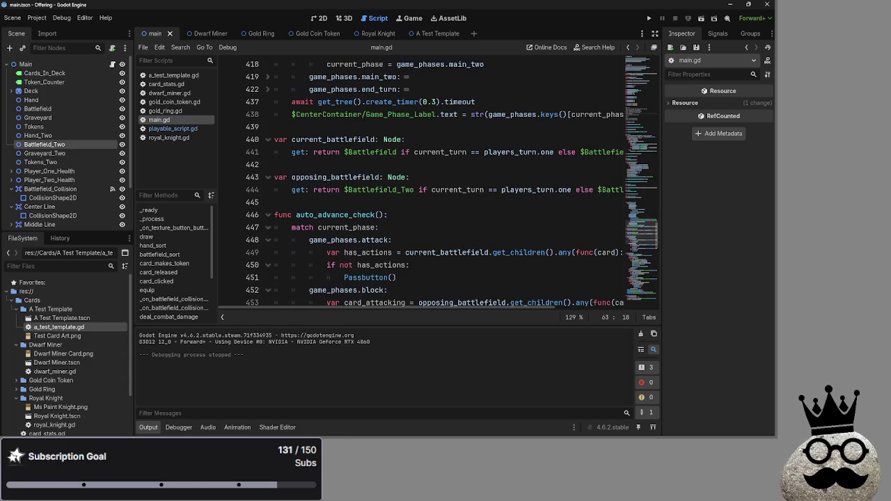
pyautogui.scroll(-14, 446, 201)
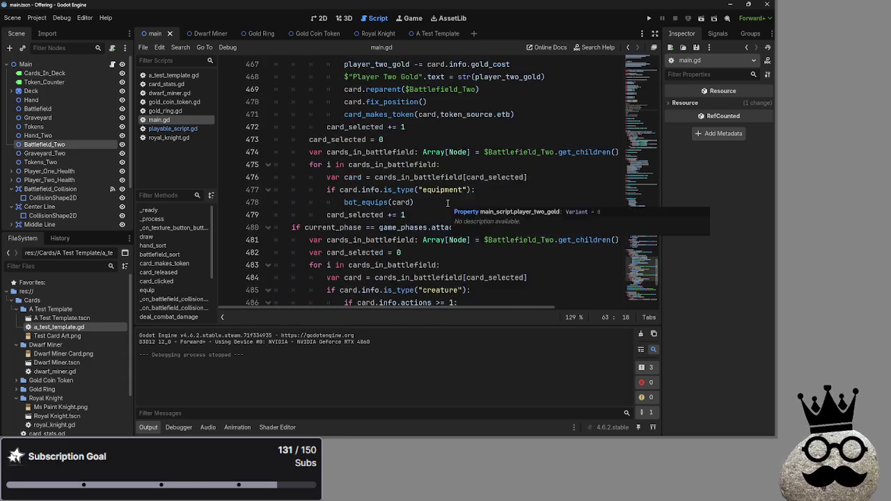
pyautogui.scroll(-3, 445, 201)
pyautogui.click(433, 176)
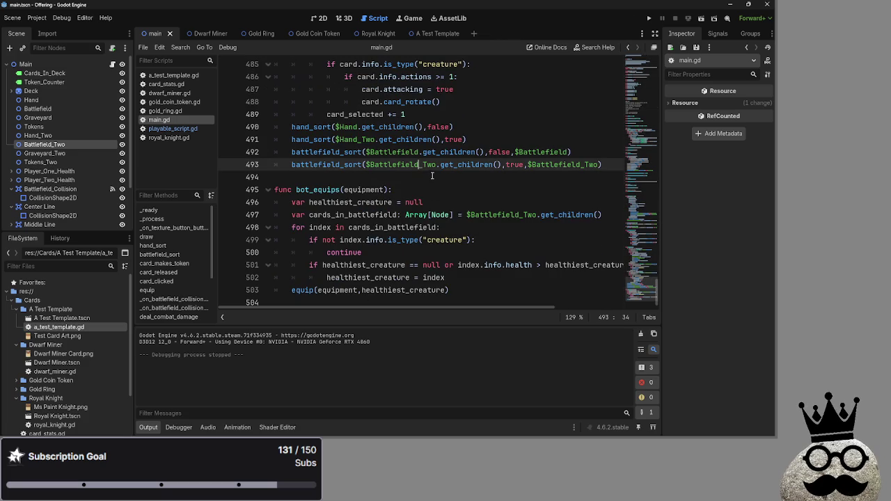
pyautogui.press('Down')
# Scroll back up through the bot_decision call, battlefield getter and current_battlefield declaration.
pyautogui.scroll(2, 455, 219)
pyautogui.scroll(10, 448, 216)
pyautogui.click(408, 158)
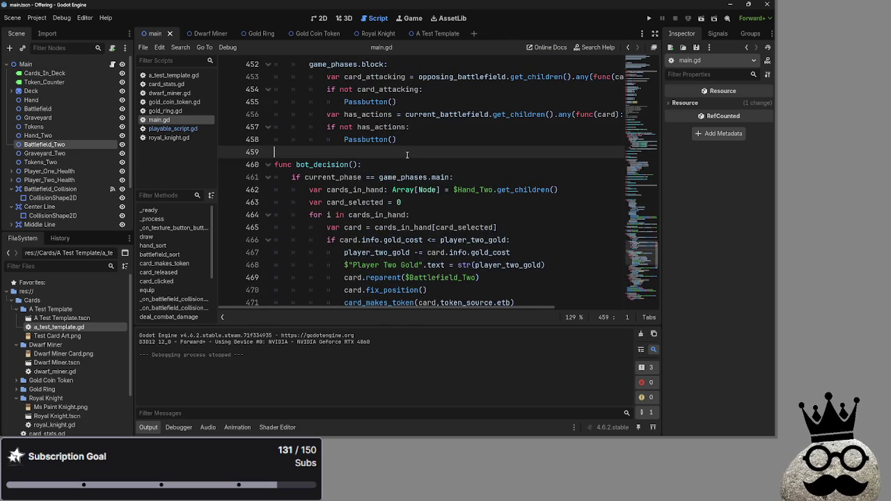
pyautogui.scroll(4, 407, 174)
pyautogui.click(375, 129)
pyautogui.scroll(3, 398, 146)
pyautogui.click(373, 174)
pyautogui.scroll(4, 372, 174)
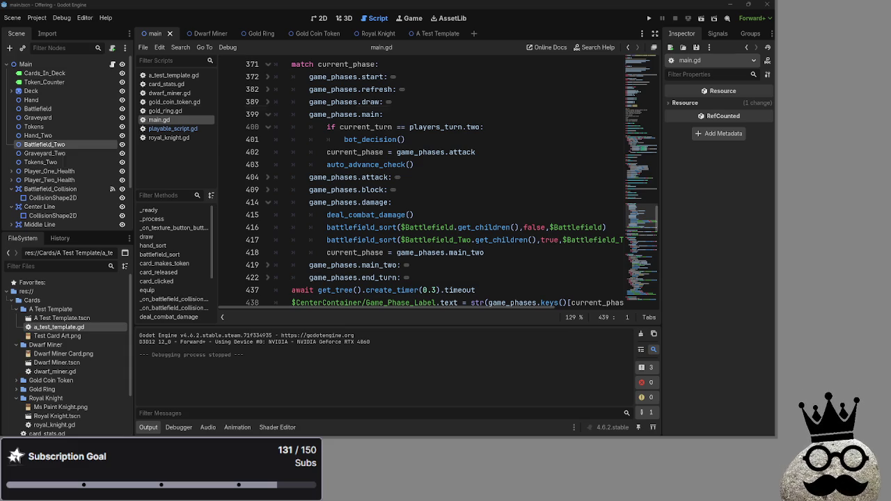
pyautogui.hotkey('alt', 'Tab')
pyautogui.hotkey('alt', 'Tab')
pyautogui.hotkey('alt', 'Tab')
pyautogui.hotkey('alt', 'Tab')
pyautogui.hotkey('alt', 'Tab')
pyautogui.press('Escape')
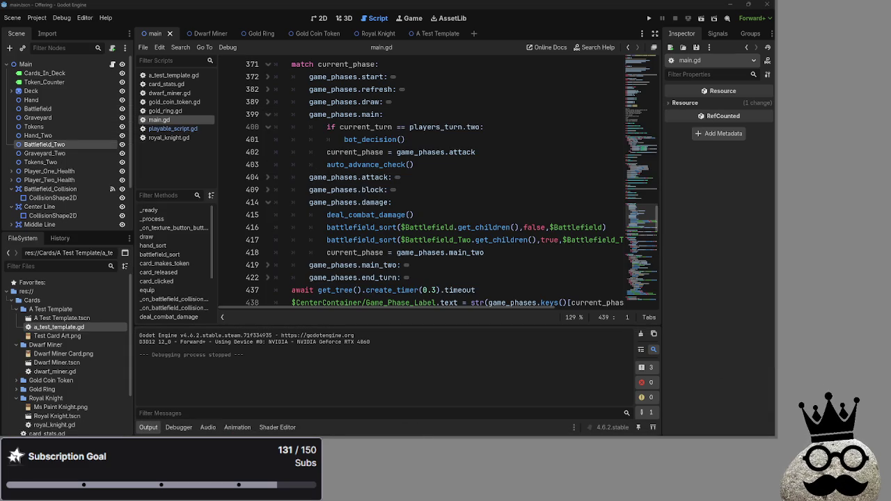